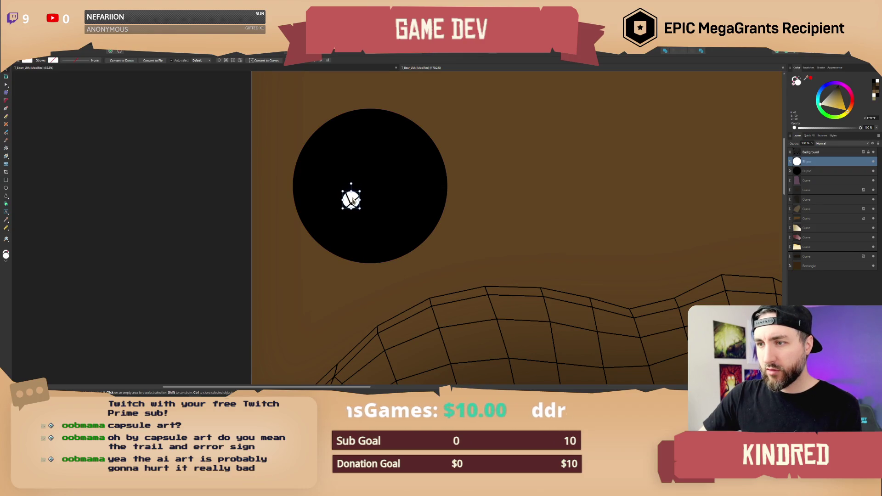
Glance at the bear head in Maya, then return to the bear texture image.
{"action": "key", "text": "alt+Tab"}
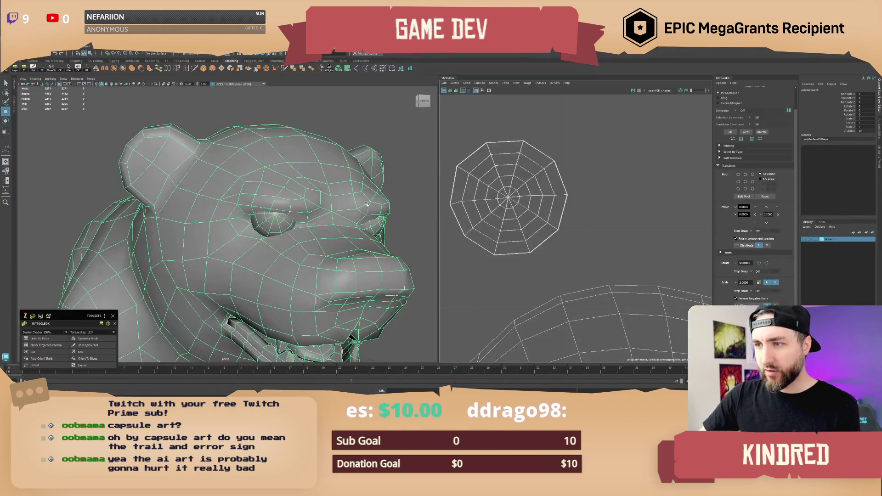
{"action": "left_click_drag", "start_coordinate": [310, 216], "coordinate": [311, 216], "text": "alt"}
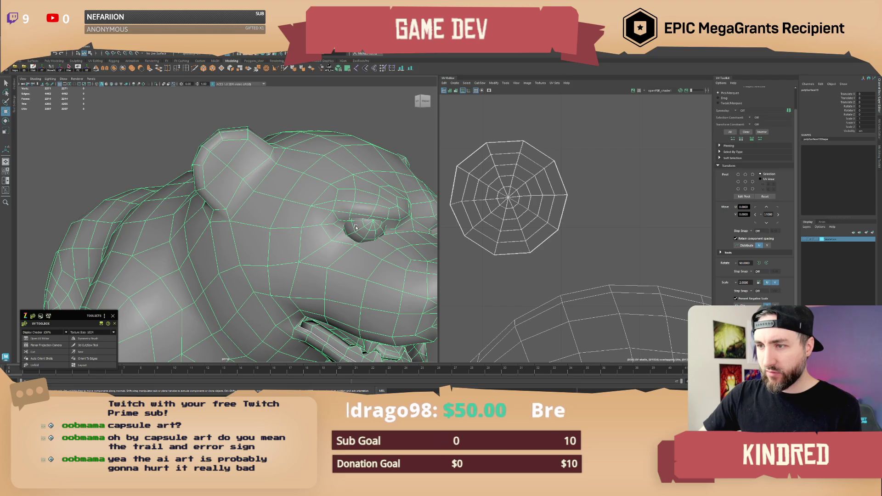
{"action": "key", "text": "alt+Tab"}
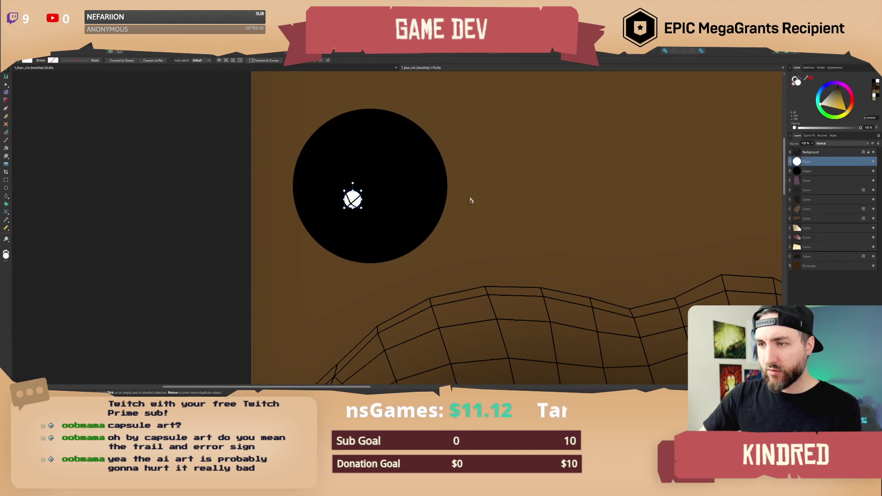
Hide the wireframe Background layer and export the texture as PNG, replacing T_Bear.png.
{"action": "left_click", "coordinate": [495, 196]}
{"action": "scroll", "coordinate": [443, 211], "scroll_direction": "down", "scroll_amount": 5, "text": "ctrl"}
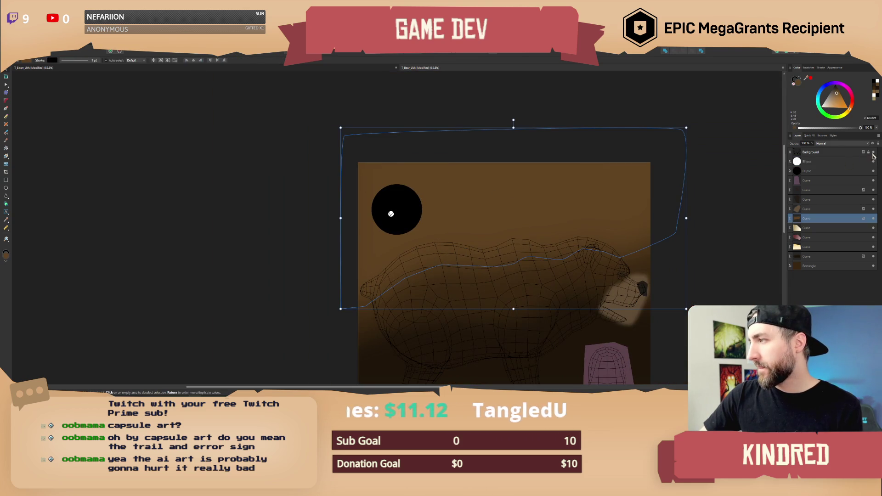
{"action": "left_click", "coordinate": [873, 153]}
{"action": "key", "text": "alt+f"}
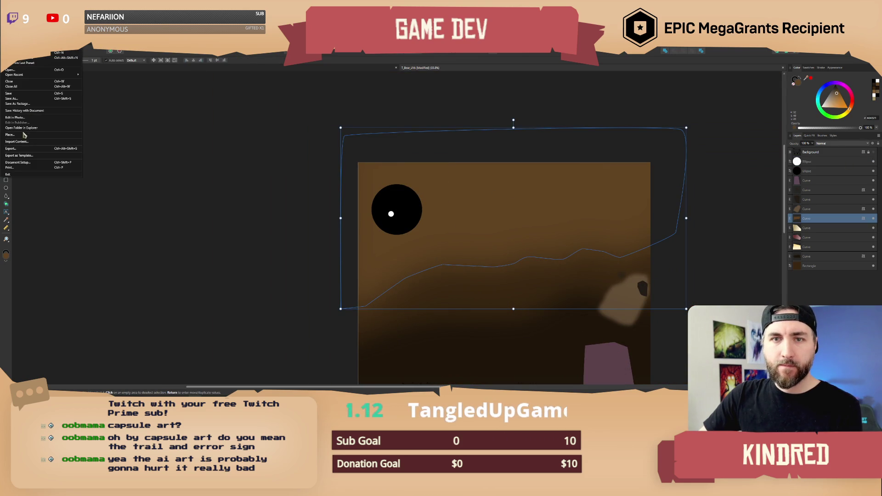
{"action": "left_click", "coordinate": [22, 151]}
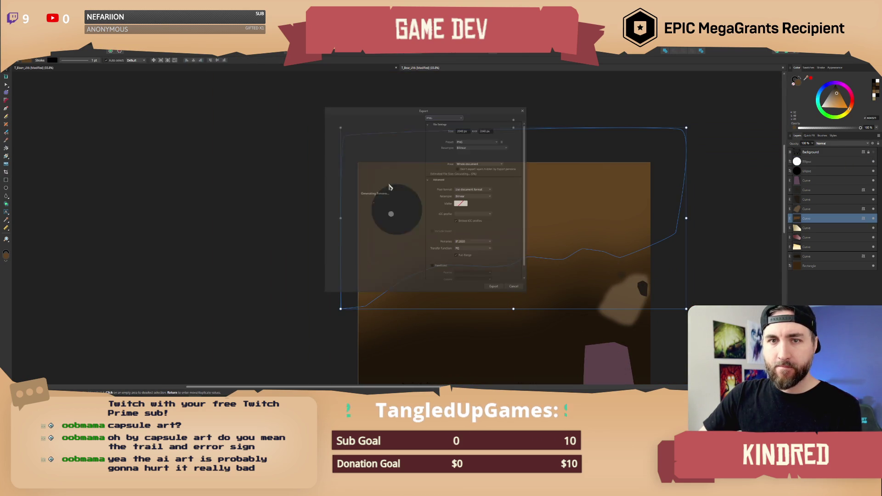
{"action": "left_click", "coordinate": [496, 288]}
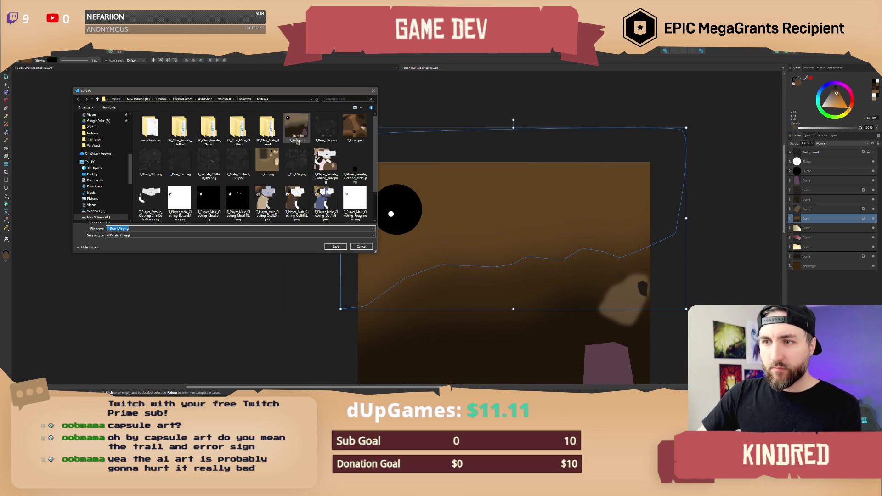
{"action": "double_click", "coordinate": [297, 139]}
{"action": "left_click", "coordinate": [459, 238]}
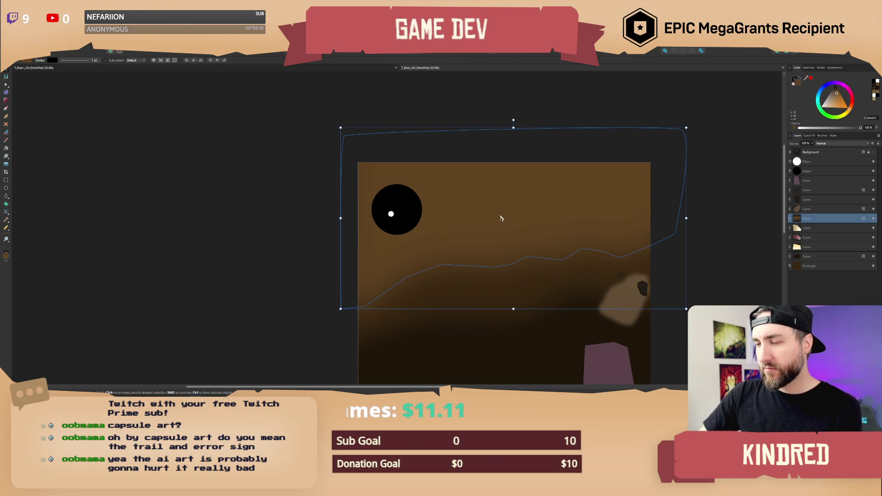
{"action": "left_click", "coordinate": [424, 390]}
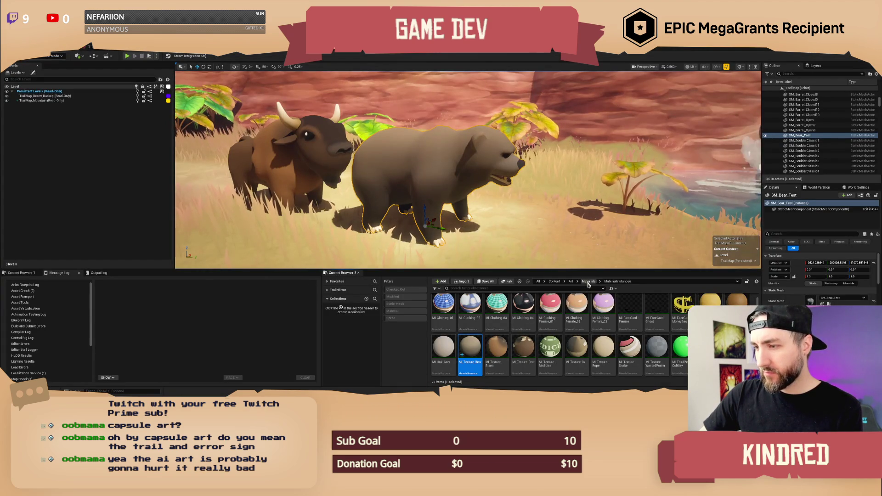
Find T_Bear in Content > Art by searching 'bear' and reimport it.
{"action": "left_click", "coordinate": [589, 282]}
{"action": "left_click", "coordinate": [571, 281]}
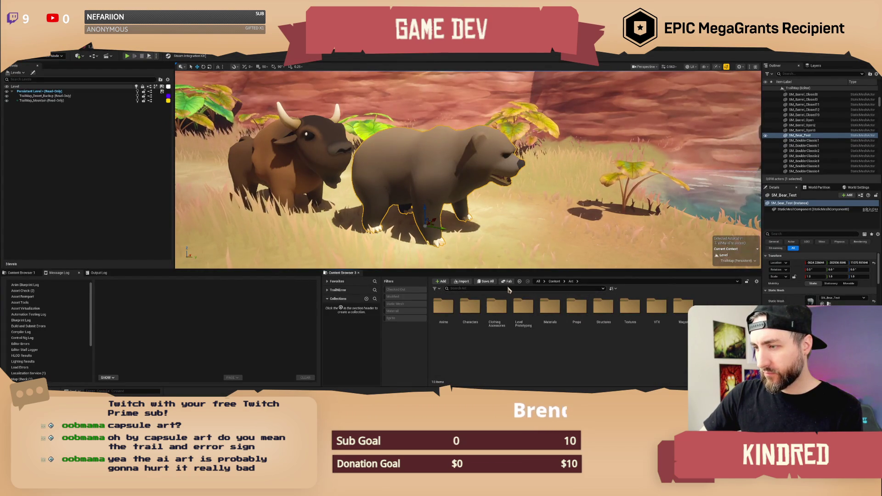
{"action": "type", "text": "t bear"}
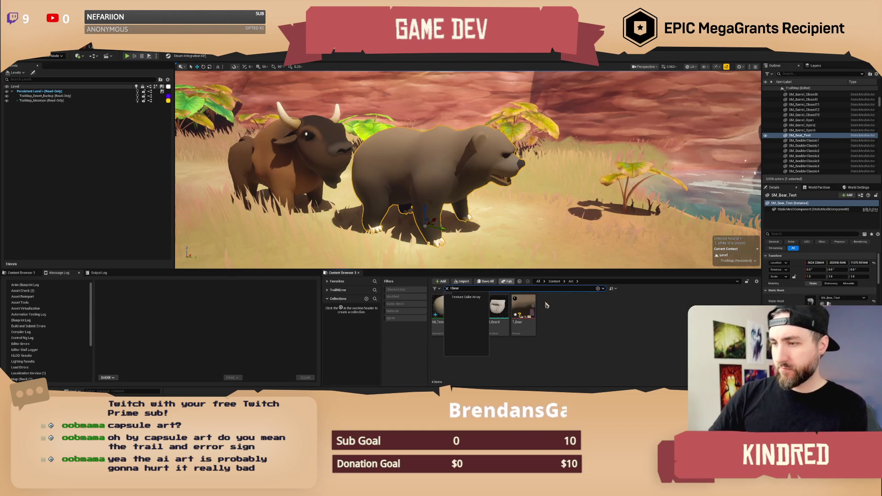
{"action": "right_click", "coordinate": [524, 303]}
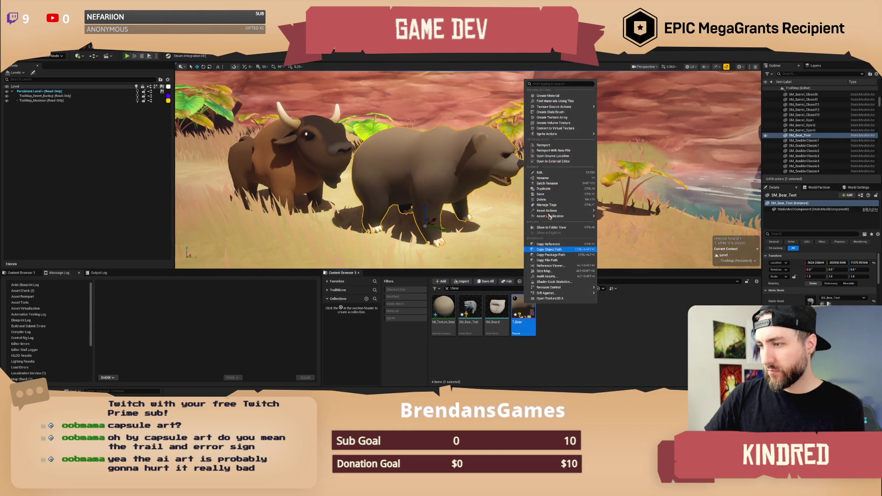
{"action": "left_click", "coordinate": [544, 145]}
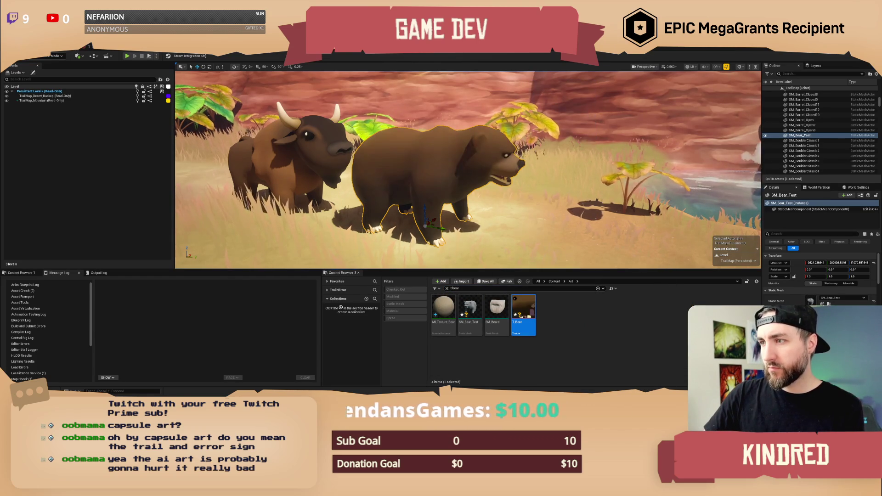
Fly the camera around the bear's face and under its head to check the texture.
{"action": "right_click_drag", "start_coordinate": [459, 184], "coordinate": [437, 184]}
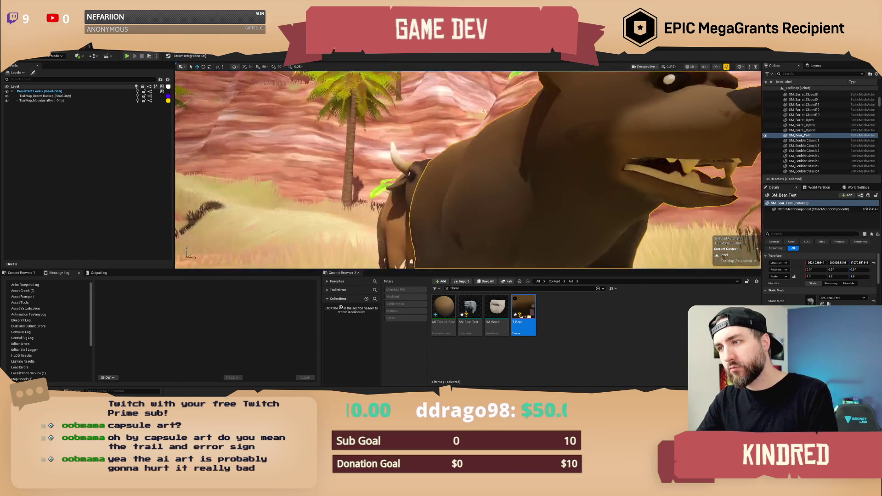
{"action": "right_click_drag", "start_coordinate": [377, 158], "coordinate": [377, 158]}
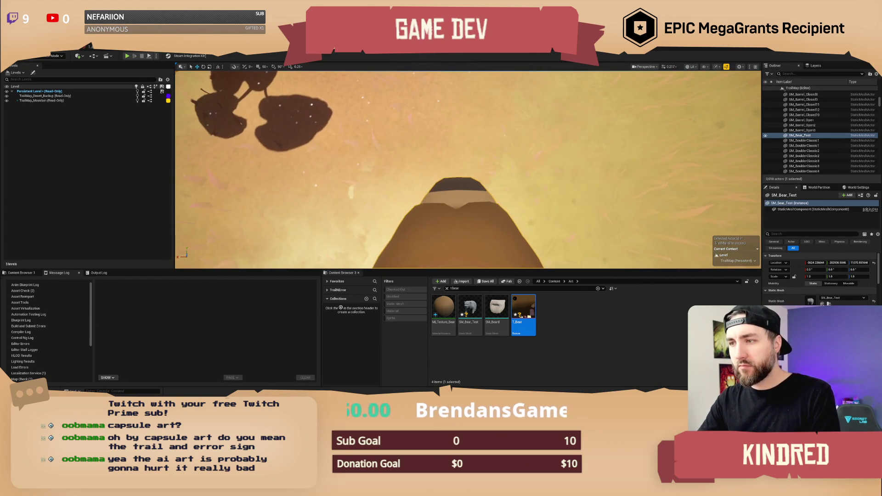
{"action": "key", "text": "alt+Tab"}
{"action": "key", "text": "alt+Tab"}
Select the faces at the bear's snout tip, viewing the snout from several angles.
{"action": "left_click_drag", "start_coordinate": [207, 183], "coordinate": [239, 175], "text": "alt"}
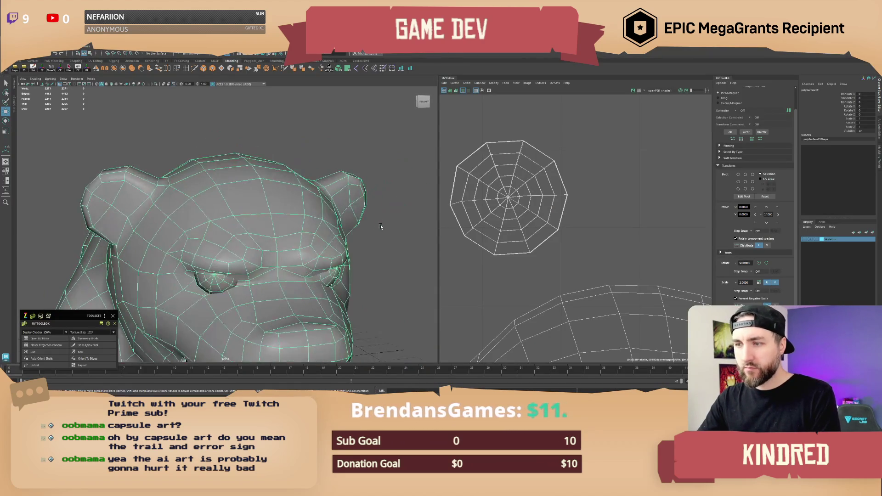
{"action": "scroll", "coordinate": [249, 119], "scroll_direction": "up", "scroll_amount": 5}
{"action": "scroll", "coordinate": [248, 119], "scroll_direction": "down", "scroll_amount": 5}
{"action": "mouse_move", "coordinate": [248, 119]}
{"action": "left_mouse_down", "text": "alt"}
{"action": "mouse_move", "coordinate": [279, 186]}
{"action": "mouse_move", "coordinate": [351, 278]}
{"action": "mouse_move", "coordinate": [282, 257]}
{"action": "mouse_move", "coordinate": [258, 227]}
{"action": "mouse_move", "coordinate": [321, 162]}
{"action": "mouse_move", "coordinate": [257, 225]}
{"action": "left_mouse_up", "text": "alt"}
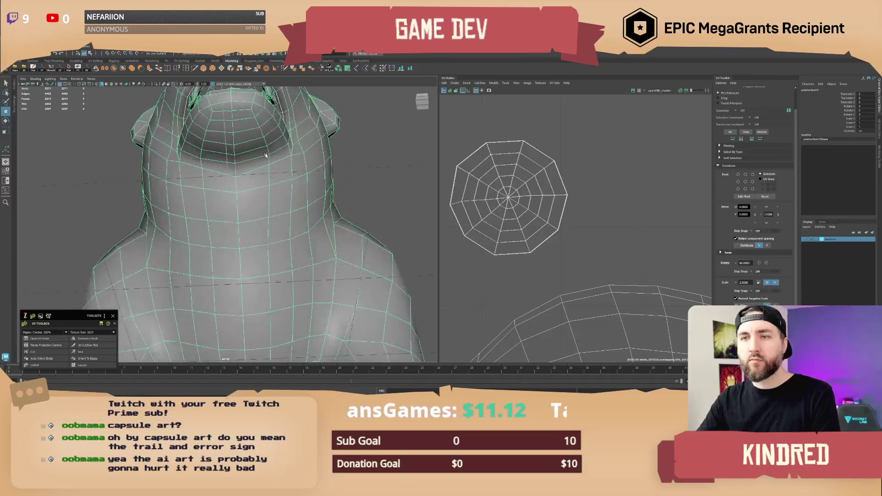
{"action": "right_click_drag", "start_coordinate": [244, 231], "coordinate": [261, 248]}
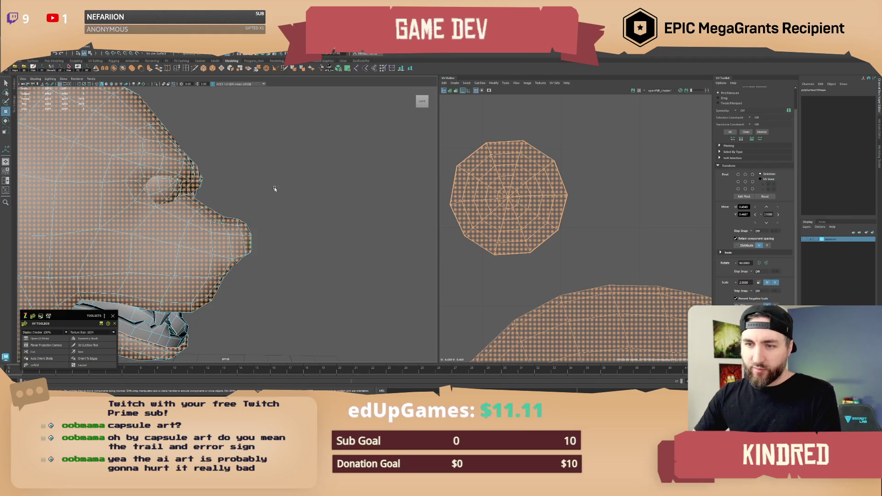
{"action": "left_click_drag", "start_coordinate": [239, 272], "coordinate": [240, 272]}
{"action": "mouse_move", "coordinate": [235, 225]}
{"action": "left_mouse_down", "text": "alt"}
{"action": "mouse_move", "coordinate": [270, 250]}
{"action": "mouse_move", "coordinate": [321, 255]}
{"action": "mouse_move", "coordinate": [279, 215]}
{"action": "left_mouse_up", "text": "alt"}
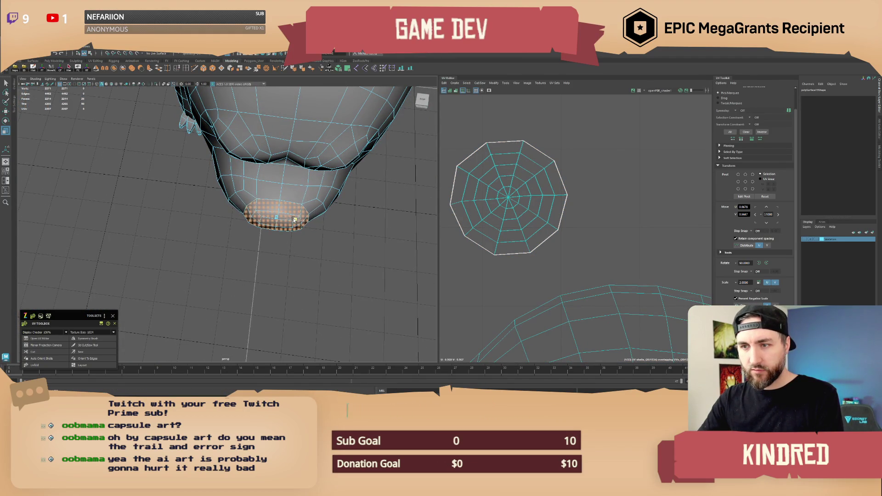
{"action": "mouse_move", "coordinate": [293, 220]}
{"action": "left_mouse_down", "text": "alt"}
{"action": "mouse_move", "coordinate": [295, 233]}
{"action": "mouse_move", "coordinate": [319, 211]}
{"action": "mouse_move", "coordinate": [325, 187]}
{"action": "mouse_move", "coordinate": [278, 160]}
{"action": "mouse_move", "coordinate": [252, 168]}
{"action": "left_mouse_up", "text": "alt"}
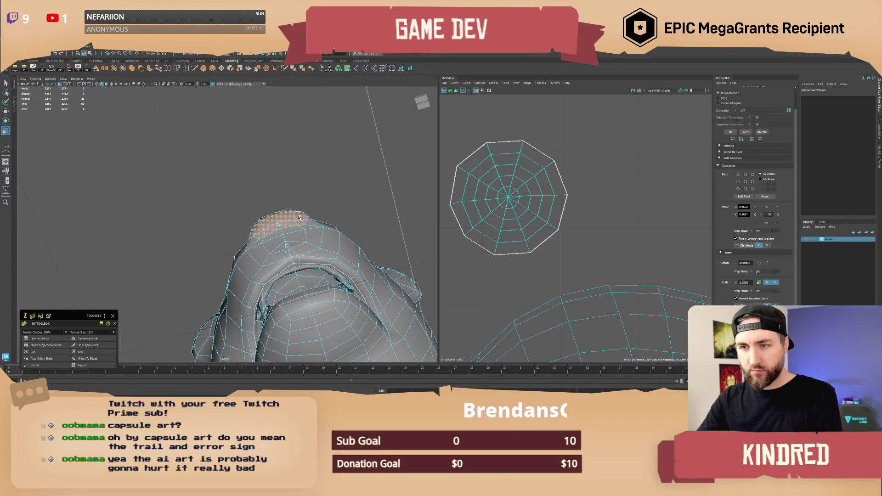
{"action": "mouse_move", "coordinate": [289, 238]}
{"action": "left_mouse_down", "text": "alt"}
{"action": "mouse_move", "coordinate": [359, 269]}
{"action": "mouse_move", "coordinate": [243, 219]}
{"action": "mouse_move", "coordinate": [243, 259]}
{"action": "left_mouse_up", "text": "alt"}
{"action": "scroll", "coordinate": [243, 218], "scroll_direction": "up", "scroll_amount": 5}
Set symmetry to Object X and clear the snout face selection.
{"action": "left_click", "coordinate": [178, 54]}
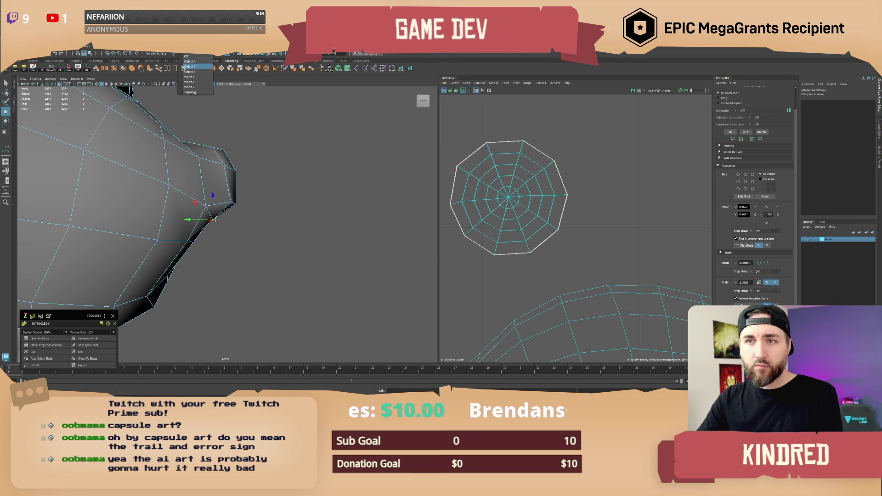
{"action": "left_click", "coordinate": [195, 68]}
{"action": "mouse_move", "coordinate": [229, 198]}
{"action": "left_mouse_down", "text": "alt"}
{"action": "mouse_move", "coordinate": [229, 178]}
{"action": "mouse_move", "coordinate": [194, 192]}
{"action": "mouse_move", "coordinate": [227, 193]}
{"action": "left_mouse_up", "text": "alt"}
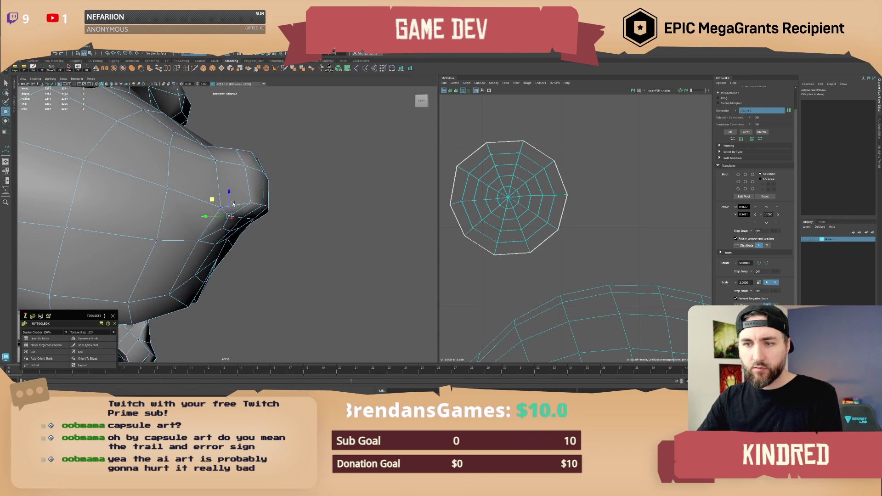
{"action": "right_click", "coordinate": [253, 191]}
{"action": "left_click", "coordinate": [294, 177]}
{"action": "key", "text": "f"}
{"action": "mouse_move", "coordinate": [295, 176]}
{"action": "left_mouse_down", "text": "alt"}
{"action": "mouse_move", "coordinate": [242, 212]}
{"action": "mouse_move", "coordinate": [257, 221]}
{"action": "left_mouse_up", "text": "alt"}
Select the whole bear mesh as an object.
{"action": "left_click", "coordinate": [242, 212]}
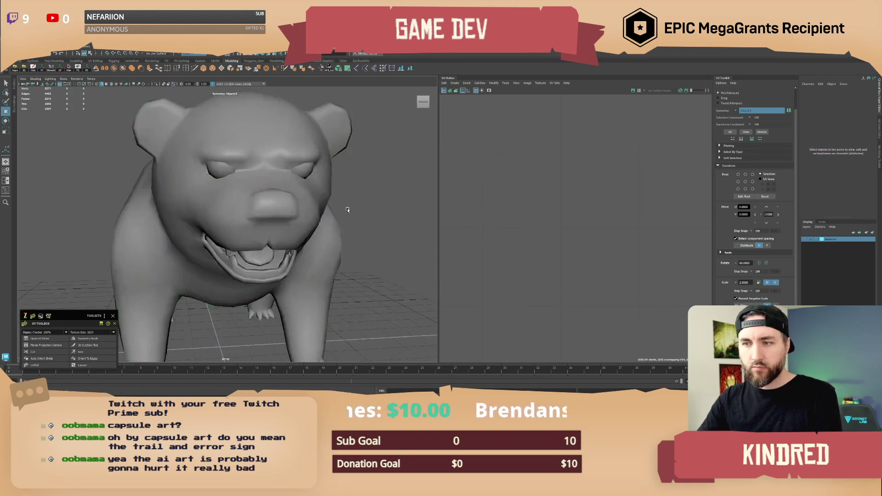
{"action": "scroll", "coordinate": [258, 221], "scroll_direction": "down", "scroll_amount": 3}
{"action": "scroll", "coordinate": [270, 228], "scroll_direction": "up", "scroll_amount": 5}
{"action": "left_click", "coordinate": [270, 228]}
{"action": "scroll", "coordinate": [230, 218], "scroll_direction": "up", "scroll_amount": 5}
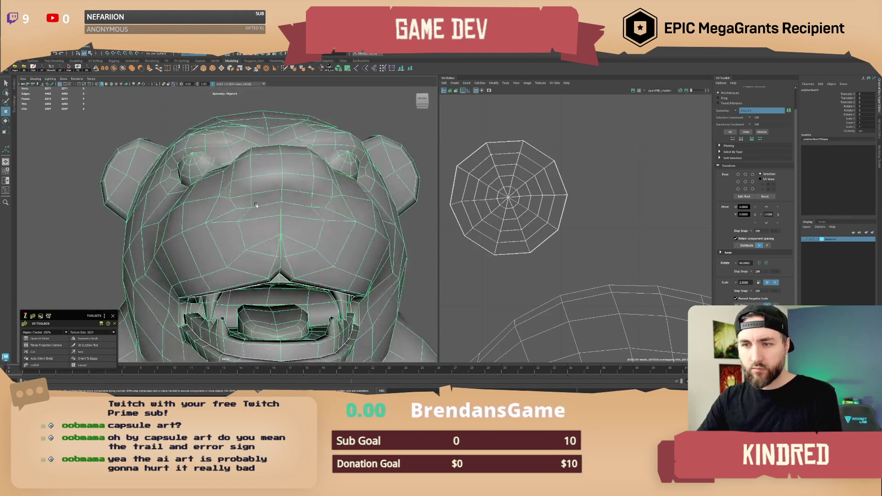
{"action": "left_click", "coordinate": [227, 224]}
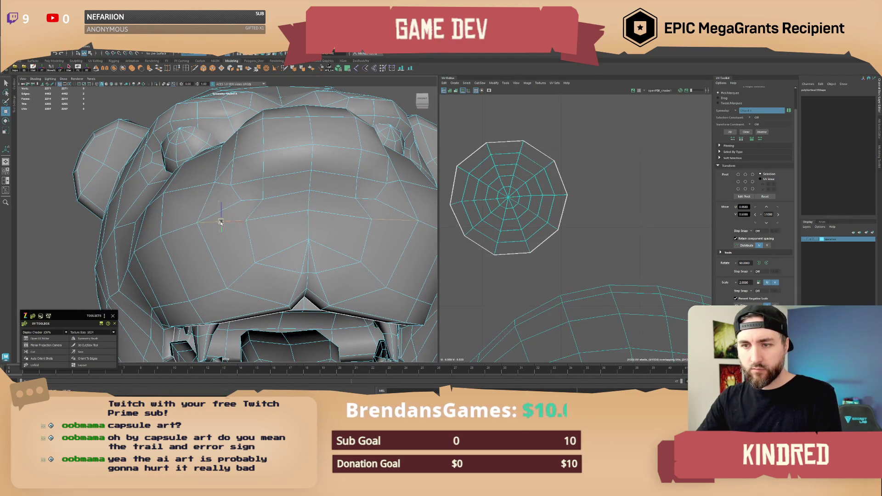
{"action": "mouse_move", "coordinate": [235, 224]}
{"action": "left_mouse_down", "text": "alt"}
{"action": "mouse_move", "coordinate": [257, 218]}
{"action": "mouse_move", "coordinate": [282, 230]}
{"action": "mouse_move", "coordinate": [242, 193]}
{"action": "mouse_move", "coordinate": [276, 193]}
{"action": "mouse_move", "coordinate": [248, 179]}
{"action": "mouse_move", "coordinate": [276, 191]}
{"action": "mouse_move", "coordinate": [251, 219]}
{"action": "mouse_move", "coordinate": [256, 230]}
{"action": "mouse_move", "coordinate": [280, 232]}
{"action": "mouse_move", "coordinate": [252, 230]}
{"action": "mouse_move", "coordinate": [259, 239]}
{"action": "mouse_move", "coordinate": [278, 216]}
{"action": "left_mouse_up", "text": "alt"}
{"action": "left_click", "coordinate": [310, 177]}
{"action": "scroll", "coordinate": [289, 199], "scroll_direction": "down", "scroll_amount": 3}
{"action": "scroll", "coordinate": [252, 230], "scroll_direction": "up", "scroll_amount": 3}
{"action": "left_click", "coordinate": [252, 232]}
Export the selected bear over SM_Bear_Test.fbx, confirming the overwrite.
{"action": "key", "text": "alt+Tab"}
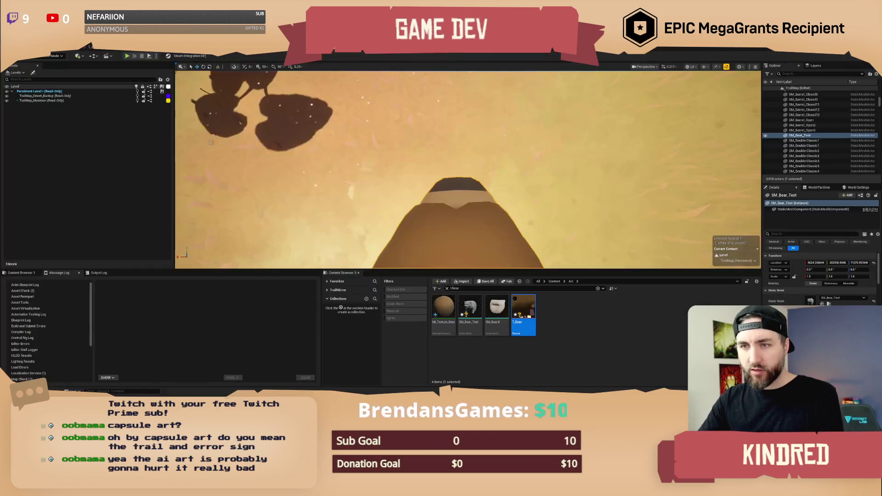
{"action": "key", "text": "alt+Tab"}
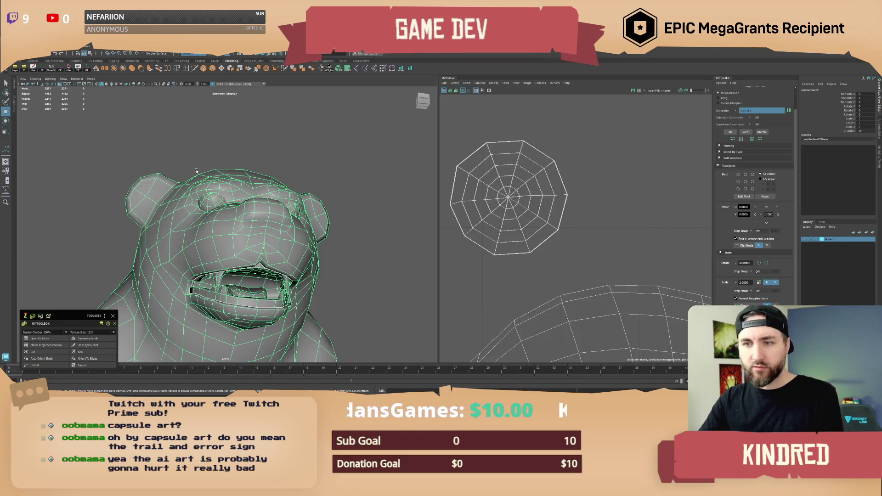
{"action": "left_click", "coordinate": [25, 69]}
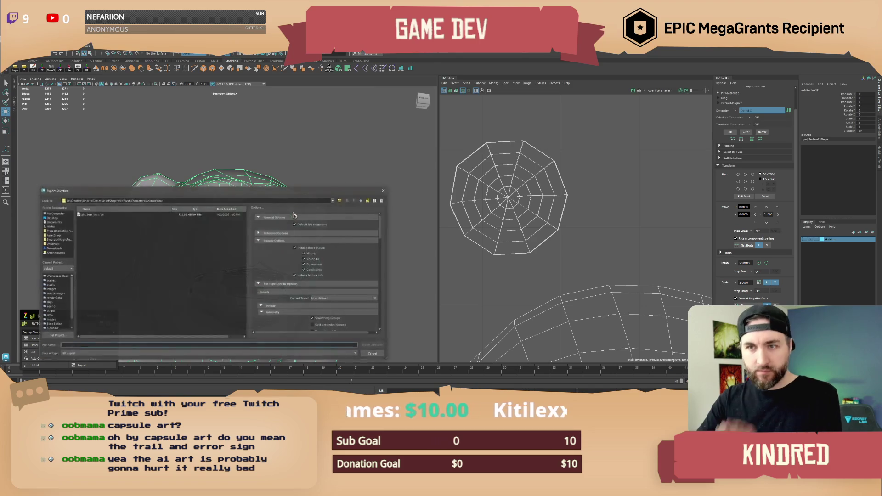
{"action": "key", "text": "Return"}
{"action": "left_click", "coordinate": [199, 280]}
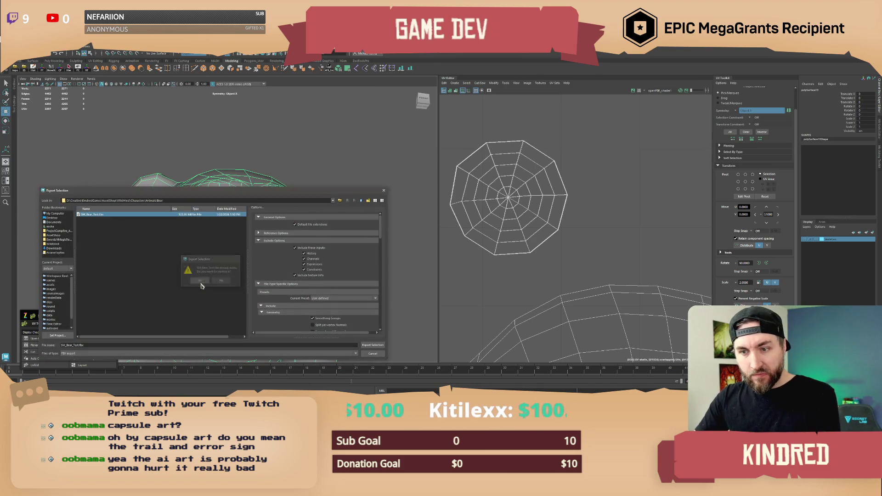
{"action": "key", "text": "alt+Tab"}
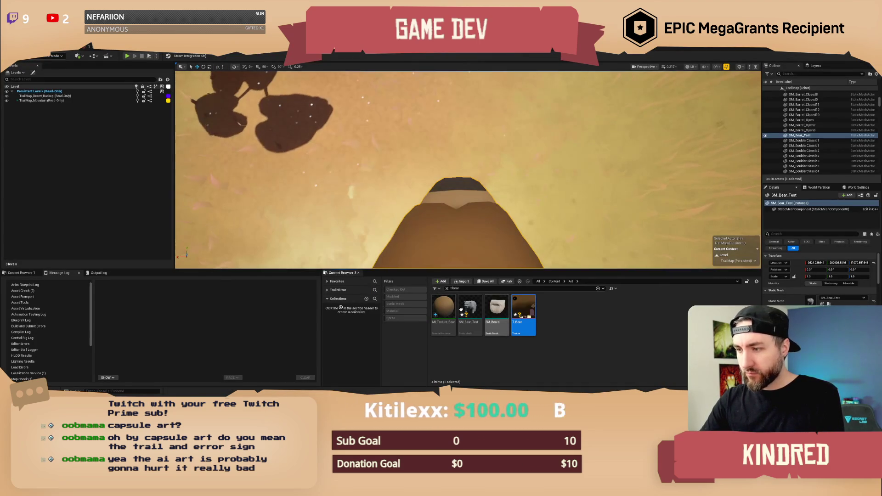
Reimport the SM_Bear_Test mesh in the Content Browser.
{"action": "right_click", "coordinate": [469, 307]}
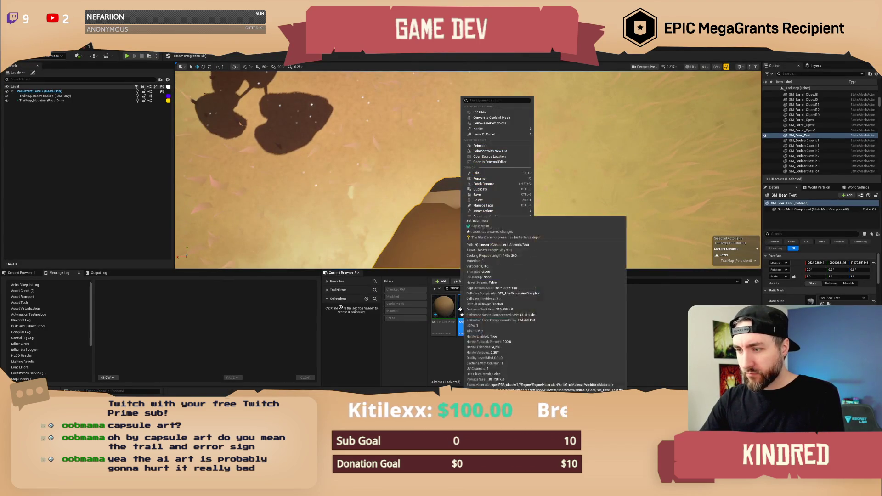
{"action": "left_click", "coordinate": [481, 146]}
{"action": "mouse_move", "coordinate": [484, 190]}
{"action": "right_mouse_down"}
{"action": "mouse_move", "coordinate": [483, 175]}
{"action": "mouse_move", "coordinate": [420, 179]}
{"action": "right_mouse_up"}
Orbit the camera around the whole bear to inspect the updated mesh.
{"action": "right_click_drag", "start_coordinate": [511, 209], "coordinate": [511, 208]}
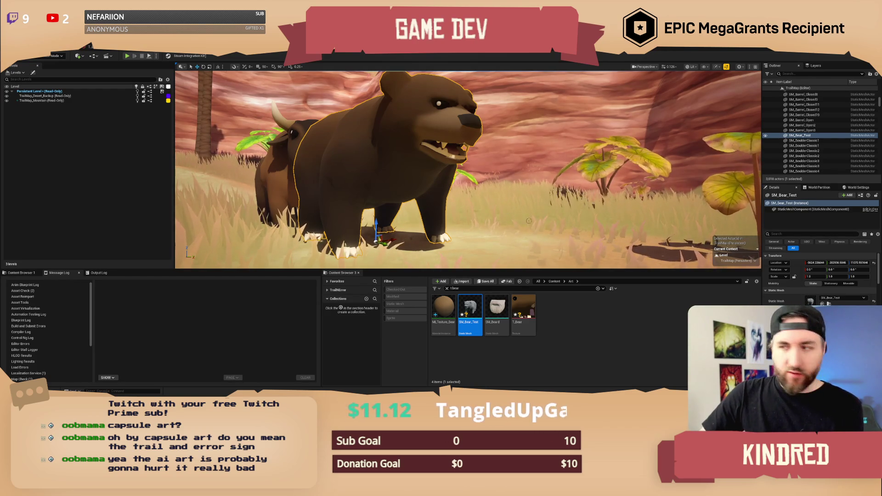
{"action": "mouse_move", "coordinate": [529, 220]}
{"action": "left_mouse_down", "text": "alt"}
{"action": "mouse_move", "coordinate": [391, 221]}
{"action": "mouse_move", "coordinate": [372, 234]}
{"action": "mouse_move", "coordinate": [363, 225]}
{"action": "left_mouse_up", "text": "alt"}
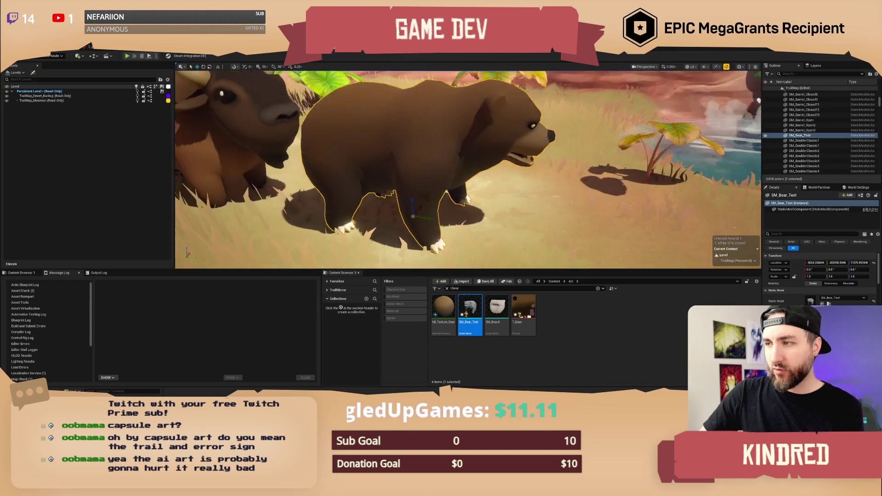
{"action": "mouse_move", "coordinate": [466, 180]}
{"action": "left_mouse_down", "text": "alt"}
{"action": "mouse_move", "coordinate": [441, 188]}
{"action": "mouse_move", "coordinate": [466, 179]}
{"action": "left_mouse_up", "text": "alt"}
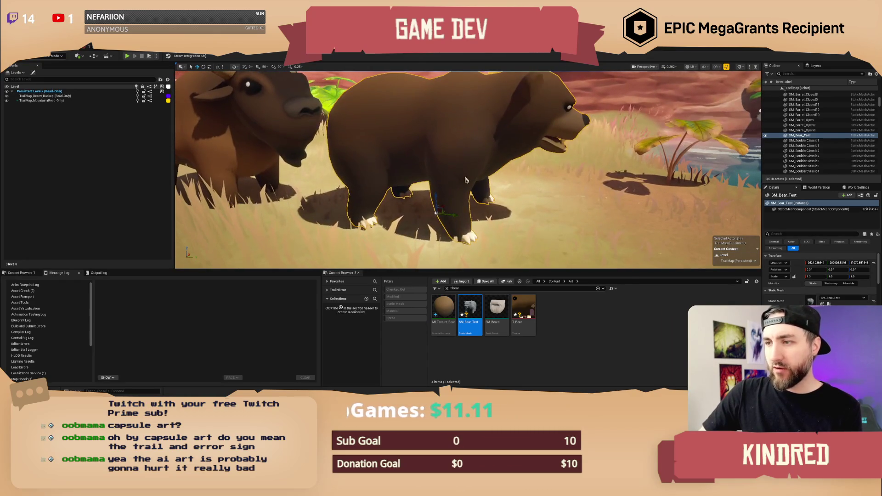
{"action": "key", "text": "alt+Tab"}
{"action": "key", "text": "alt+Tab"}
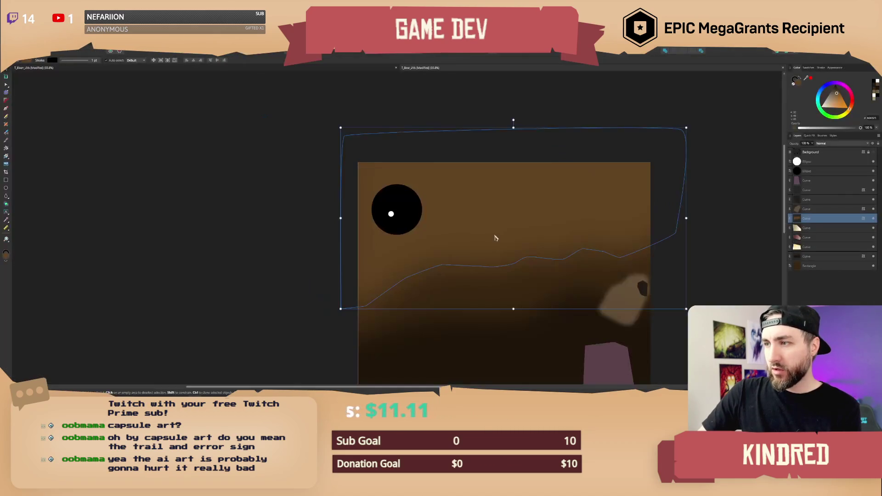
Lower the cream snout shape's opacity to 46%.
{"action": "scroll", "coordinate": [495, 237], "scroll_direction": "down", "scroll_amount": 5}
{"action": "left_click", "coordinate": [455, 289]}
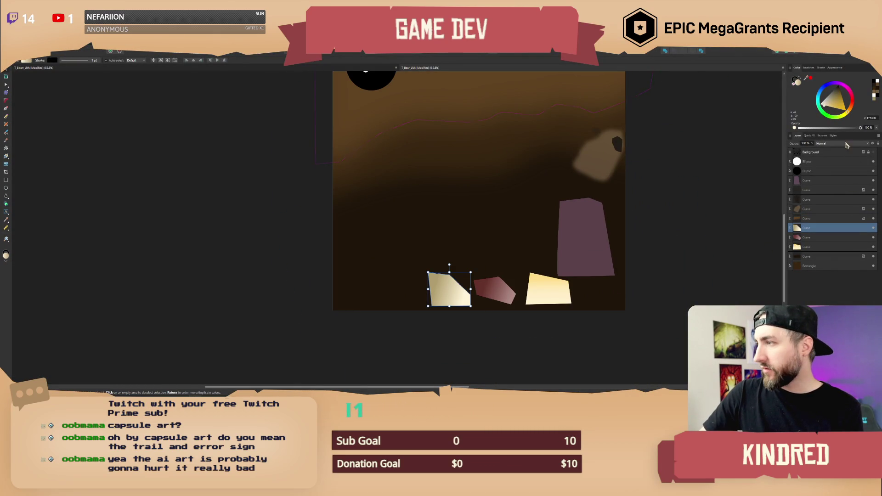
{"action": "left_click_drag", "start_coordinate": [842, 132], "coordinate": [829, 132]}
{"action": "scroll", "coordinate": [475, 236], "scroll_direction": "down", "scroll_amount": 3, "text": "ctrl"}
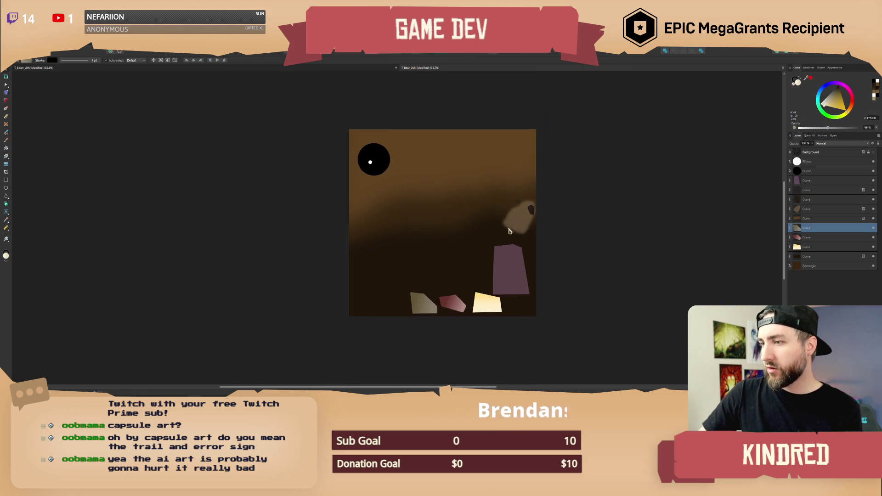
{"action": "scroll", "coordinate": [393, 177], "scroll_direction": "up", "scroll_amount": 5, "text": "ctrl"}
{"action": "scroll", "coordinate": [368, 202], "scroll_direction": "up", "scroll_amount": 3, "text": "ctrl"}
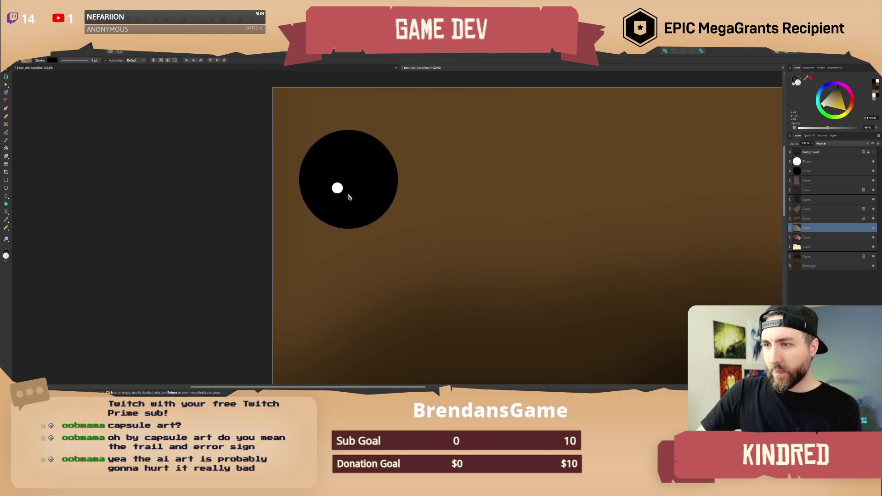
Nudge the eye's white highlight slightly up and left.
{"action": "left_click", "coordinate": [338, 189]}
{"action": "scroll", "coordinate": [338, 189], "scroll_direction": "up", "scroll_amount": 3, "text": "ctrl"}
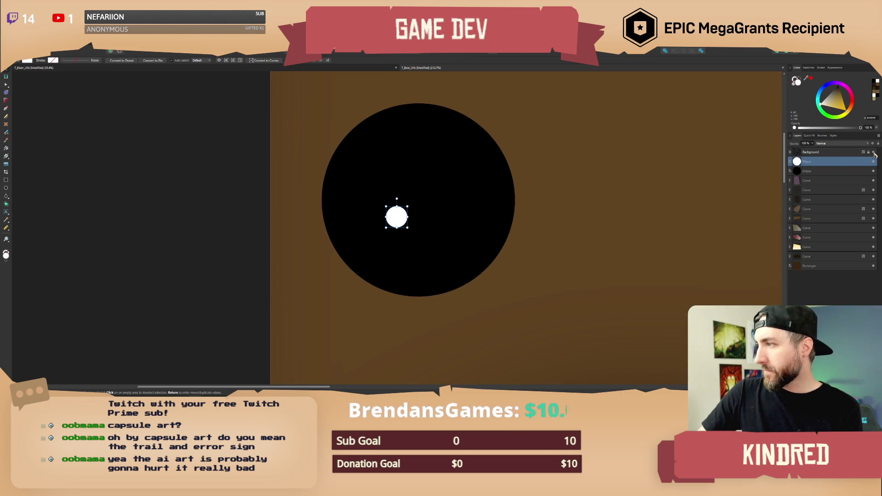
{"action": "left_click_drag", "start_coordinate": [394, 217], "coordinate": [391, 209]}
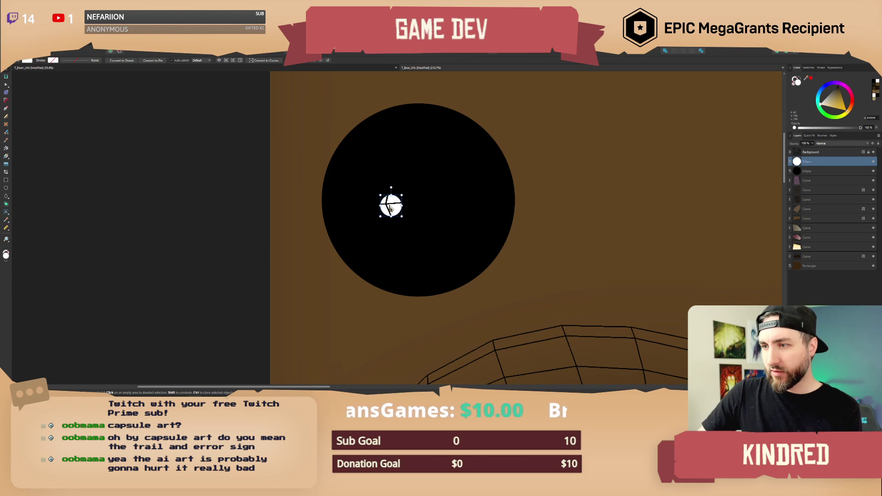
{"action": "left_click", "coordinate": [532, 225]}
{"action": "scroll", "coordinate": [510, 202], "scroll_direction": "down", "scroll_amount": 5, "text": "ctrl"}
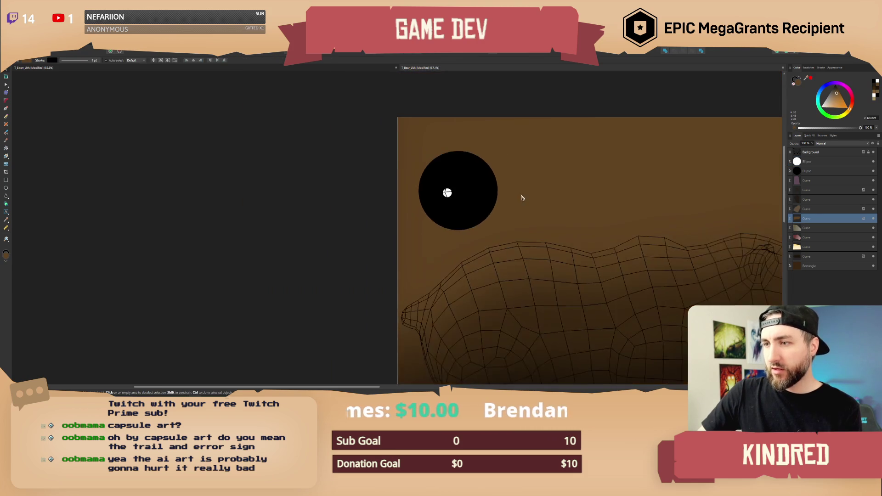
{"action": "left_click", "coordinate": [688, 222]}
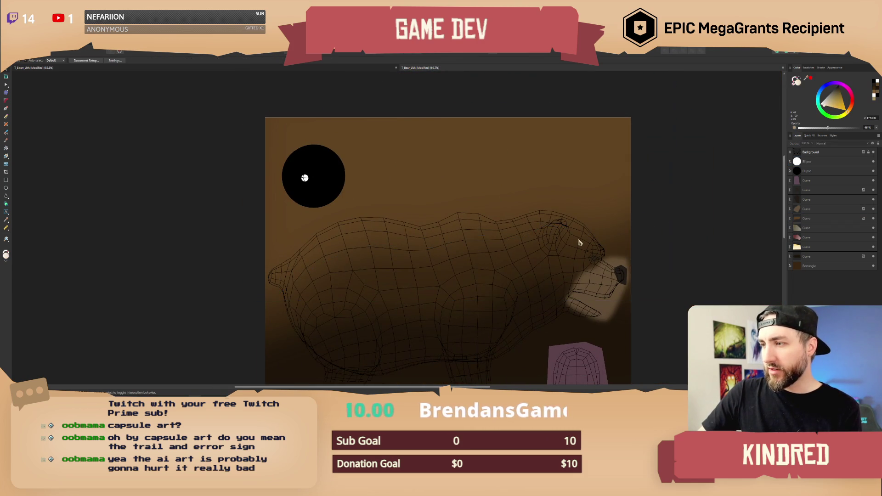
{"action": "scroll", "coordinate": [518, 205], "scroll_direction": "up", "scroll_amount": 3, "text": "ctrl"}
{"action": "scroll", "coordinate": [518, 205], "scroll_direction": "up", "scroll_amount": 5, "text": "ctrl"}
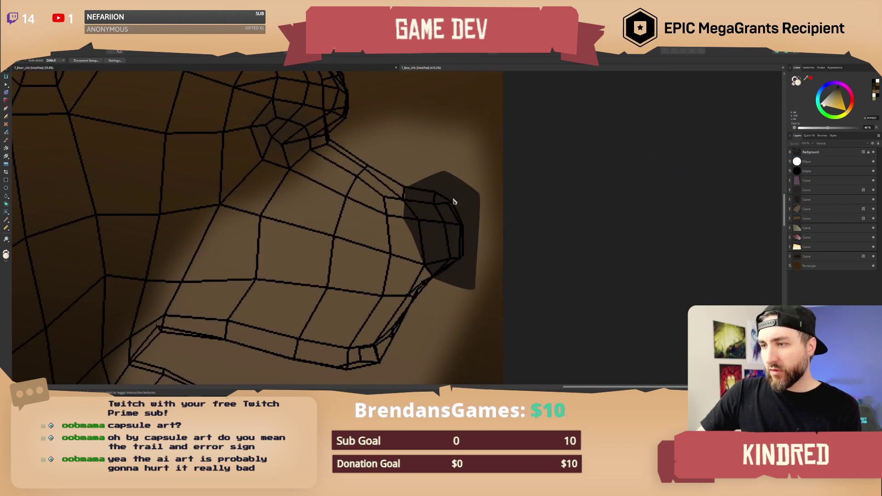
Reshape the dark nose by dragging its top node up and left with the Node tool.
{"action": "left_click", "coordinate": [463, 184]}
{"action": "key", "text": "a"}
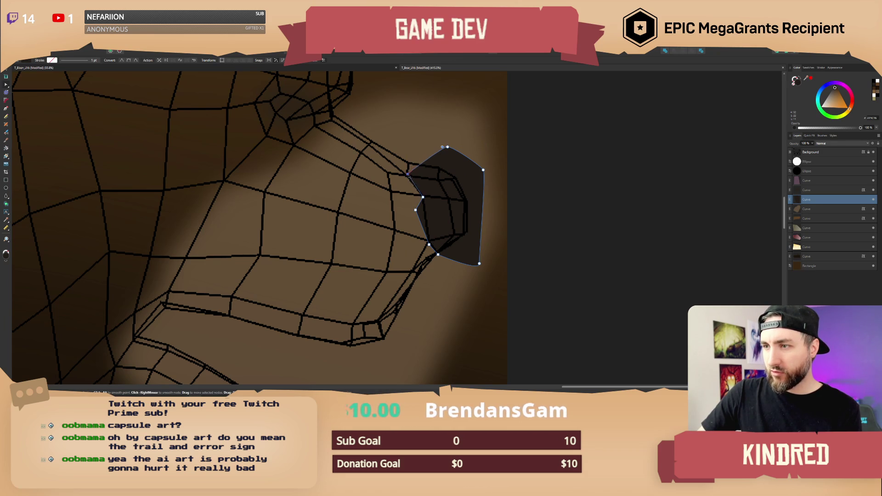
{"action": "left_click_drag", "start_coordinate": [440, 145], "coordinate": [421, 141]}
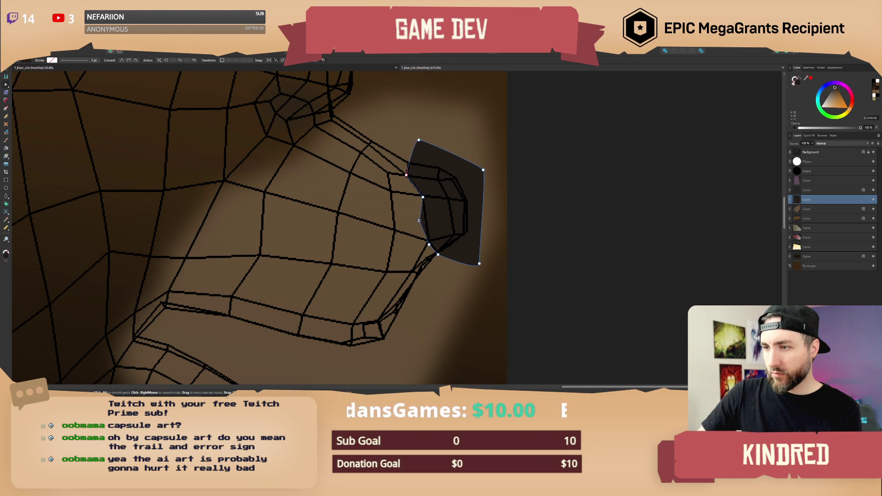
{"action": "left_click", "coordinate": [523, 247]}
{"action": "scroll", "coordinate": [508, 229], "scroll_direction": "up", "scroll_amount": 3, "text": "ctrl"}
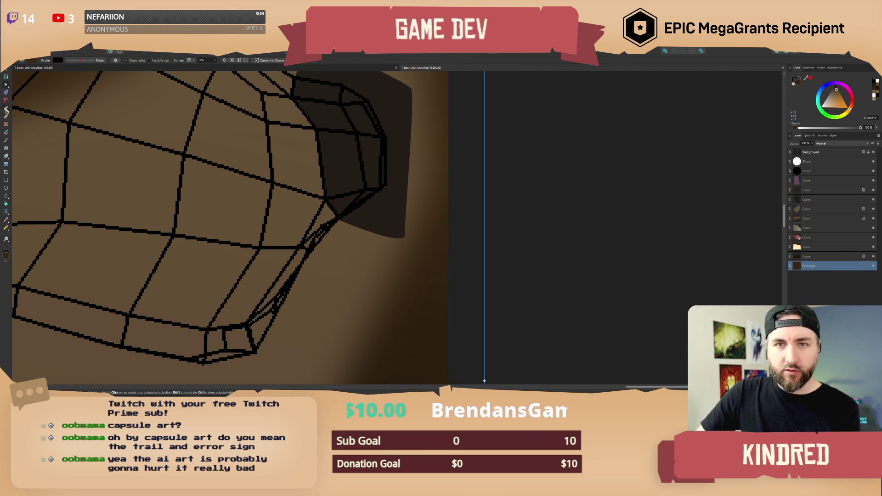
Deselect the rectangle and return to the Move tool, reviewing the texture.
{"action": "left_click", "coordinate": [6, 110]}
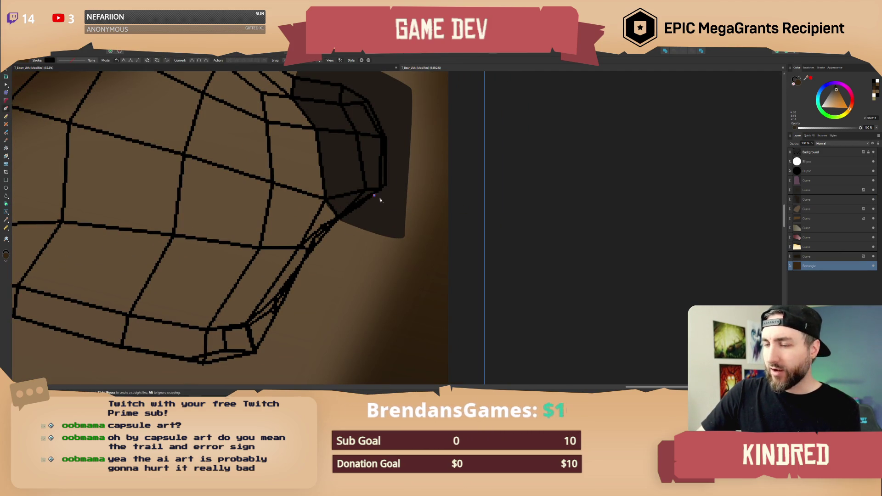
{"action": "key", "text": "ctrl+d"}
{"action": "scroll", "coordinate": [386, 204], "scroll_direction": "down", "scroll_amount": 5, "text": "ctrl"}
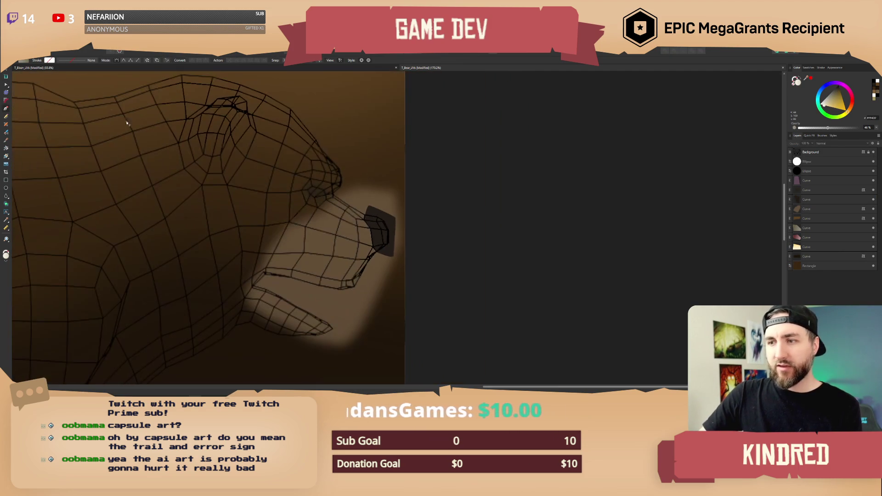
{"action": "left_click", "coordinate": [6, 74]}
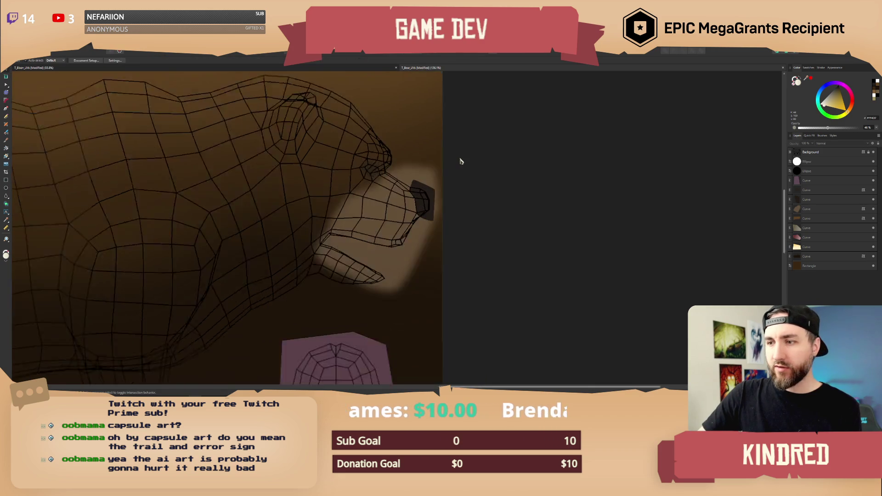
{"action": "scroll", "coordinate": [461, 161], "scroll_direction": "down", "scroll_amount": 2, "text": "ctrl"}
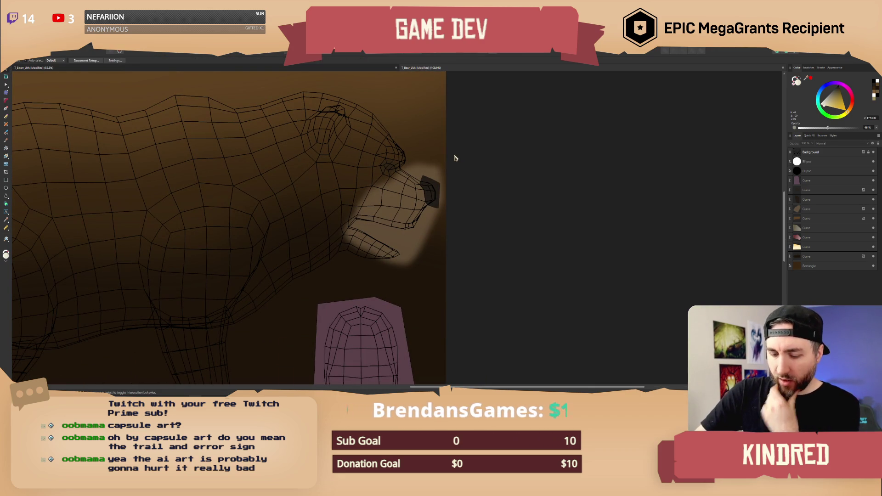
{"action": "scroll", "coordinate": [455, 159], "scroll_direction": "down", "scroll_amount": 2, "text": "ctrl"}
{"action": "scroll", "coordinate": [426, 156], "scroll_direction": "up", "scroll_amount": 2}
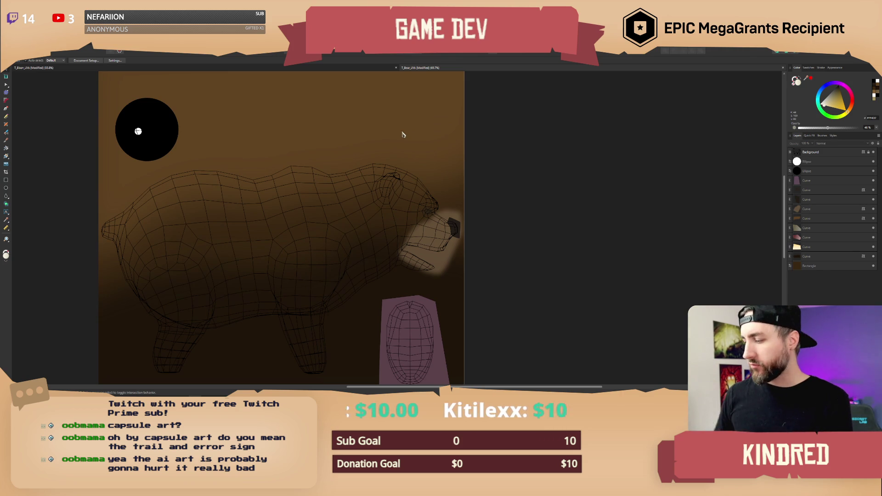
Hide the wireframe overlay and export as PNG, overwriting the bear texture in the textures folder.
{"action": "scroll", "coordinate": [402, 135], "scroll_direction": "down", "scroll_amount": 2, "text": "ctrl"}
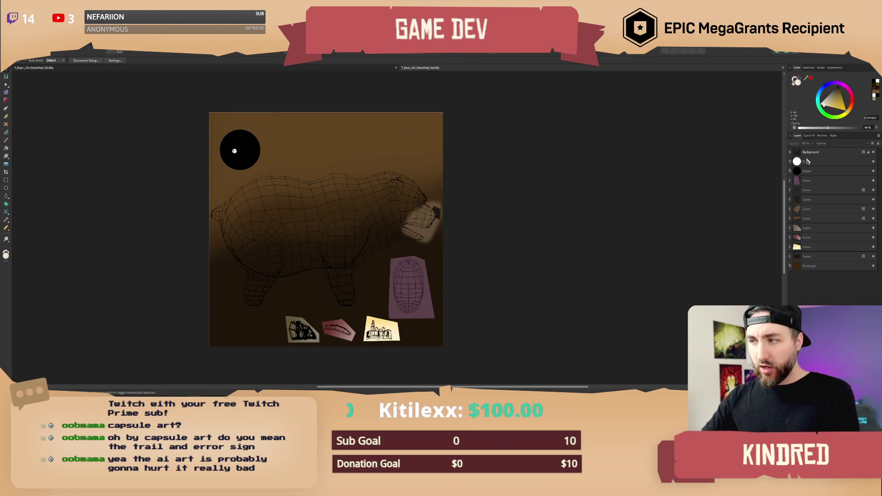
{"action": "left_click", "coordinate": [874, 154]}
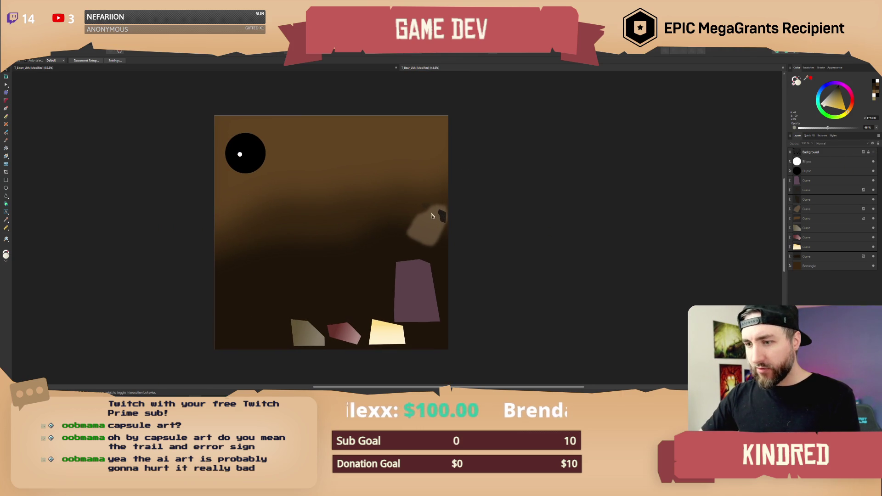
{"action": "left_click", "coordinate": [10, 52]}
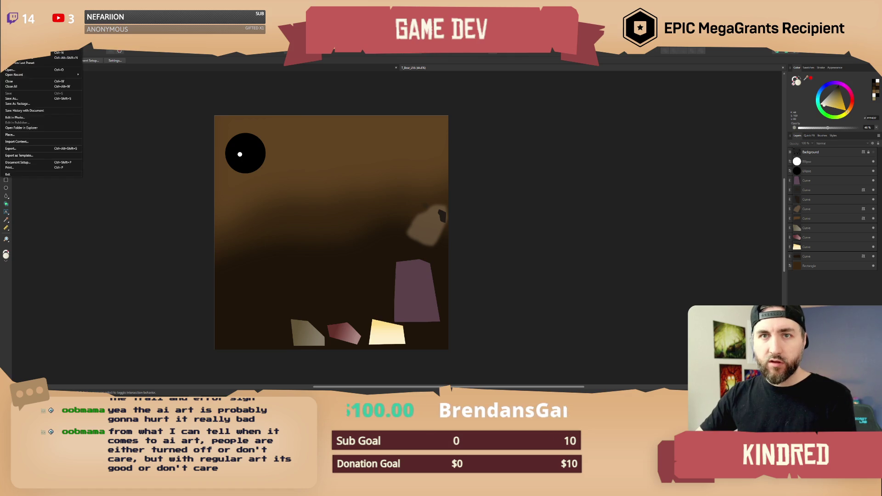
{"action": "left_click", "coordinate": [28, 151]}
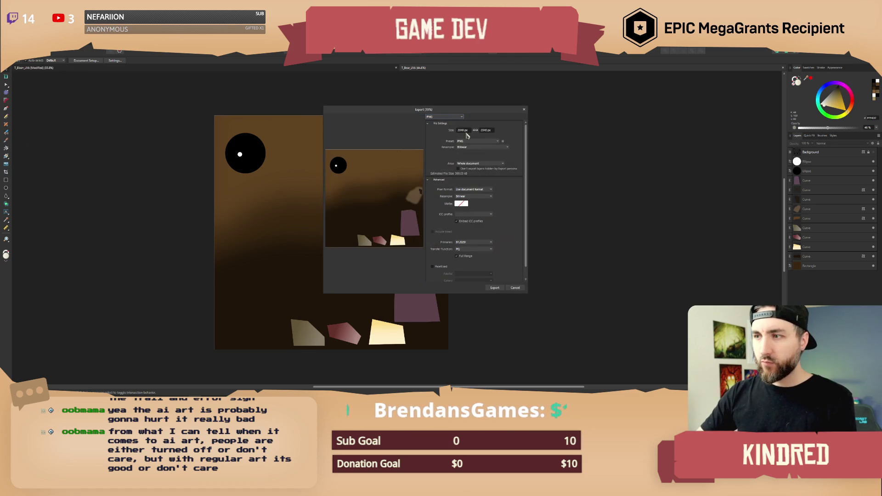
{"action": "left_click", "coordinate": [495, 288]}
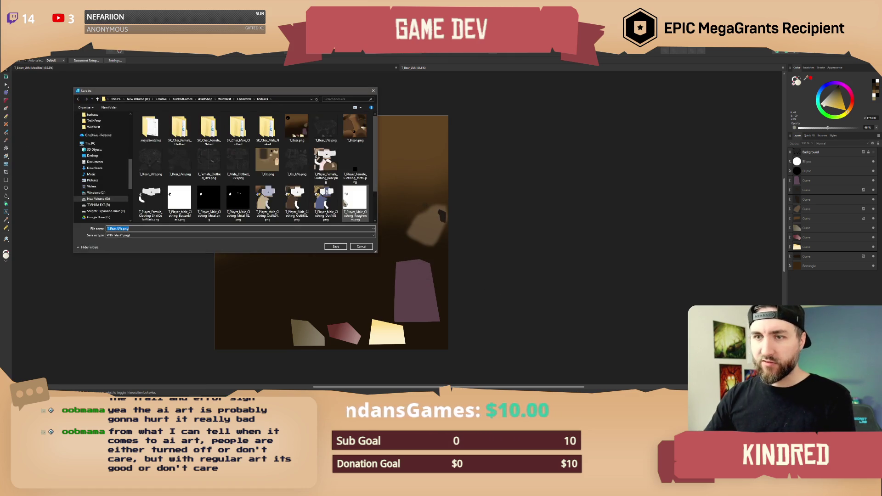
{"action": "left_click", "coordinate": [336, 247]}
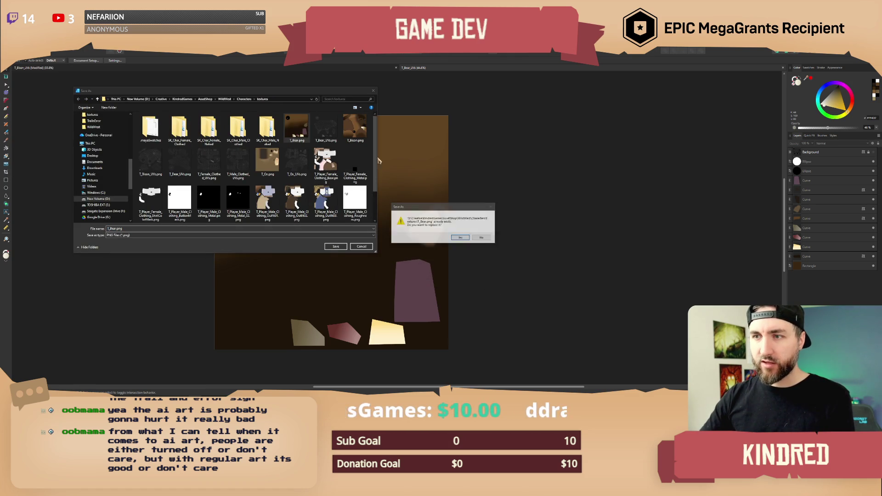
{"action": "left_click", "coordinate": [457, 239]}
{"action": "key", "text": "alt+Tab"}
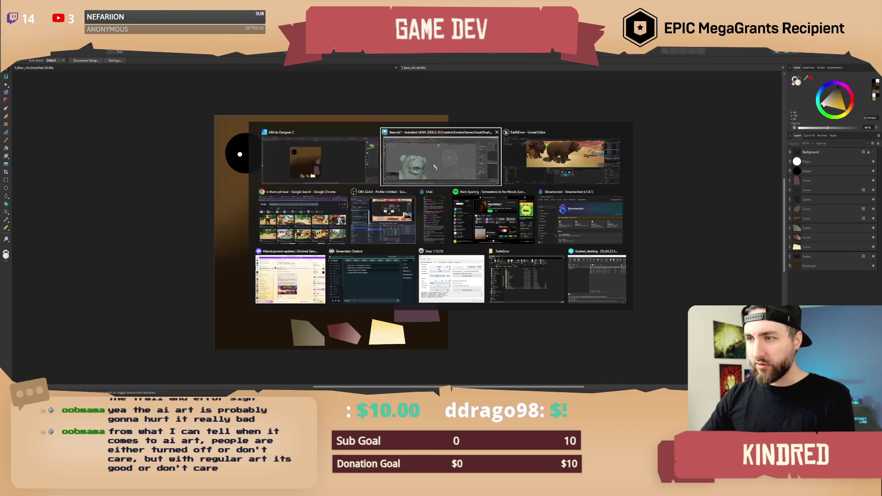
Reimport T_Bear from the updated file in the Content Browser.
{"action": "left_click", "coordinate": [432, 164]}
{"action": "key", "text": "alt+Tab"}
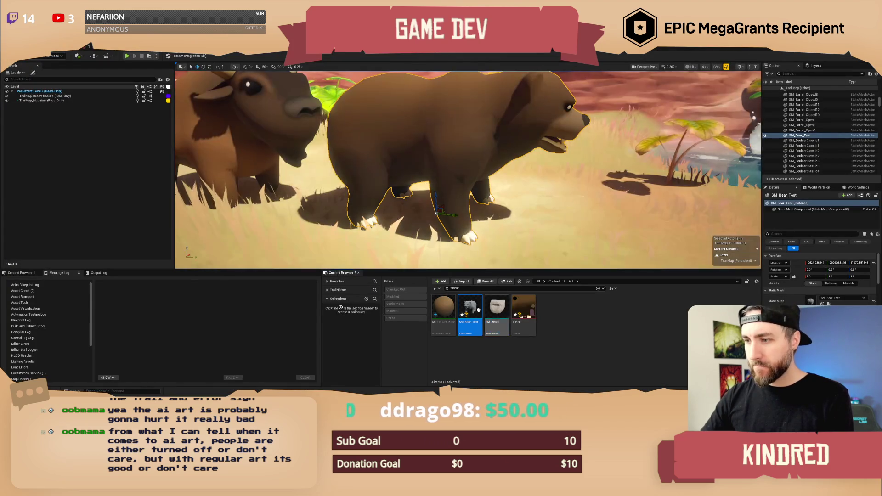
{"action": "right_click", "coordinate": [524, 310]}
{"action": "left_click", "coordinate": [519, 166]}
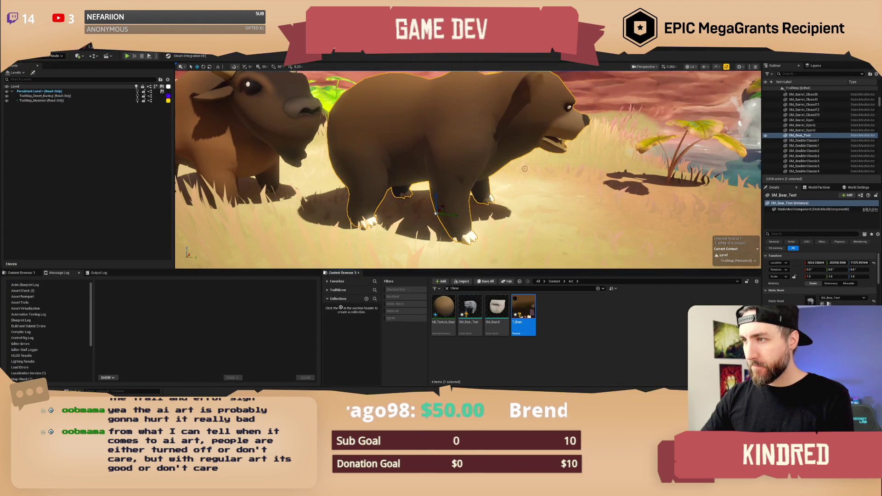
Orbit the camera from the bear's muzzle to its side to inspect the new texture.
{"action": "right_click_drag", "start_coordinate": [522, 156], "coordinate": [497, 149]}
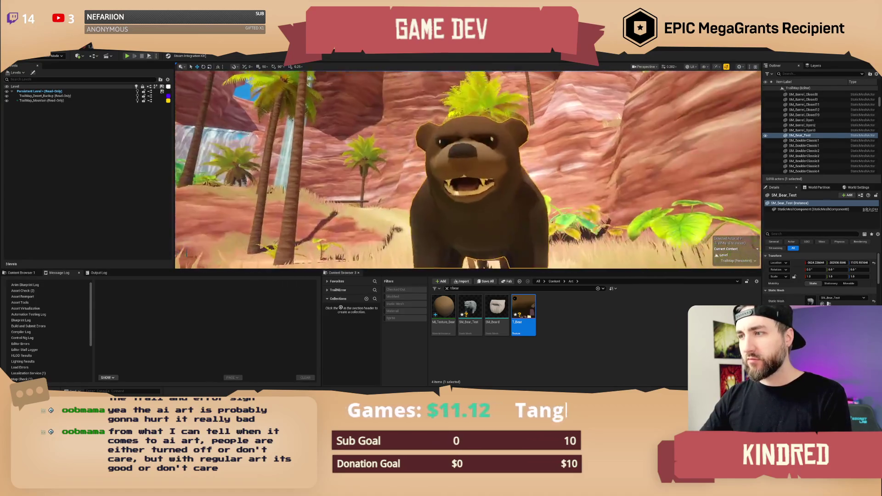
{"action": "mouse_move", "coordinate": [496, 149]}
{"action": "left_mouse_down", "text": "alt"}
{"action": "mouse_move", "coordinate": [428, 149]}
{"action": "mouse_move", "coordinate": [606, 150]}
{"action": "mouse_move", "coordinate": [547, 151]}
{"action": "left_mouse_up", "text": "alt"}
{"action": "scroll", "coordinate": [547, 151], "scroll_direction": "up", "scroll_amount": 2}
{"action": "scroll", "coordinate": [547, 150], "scroll_direction": "up", "scroll_amount": 4}
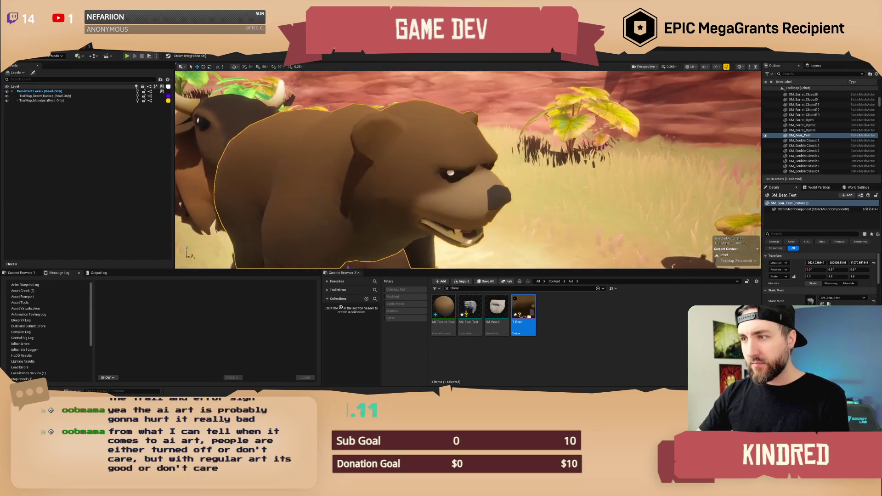
{"action": "scroll", "coordinate": [515, 142], "scroll_direction": "down", "scroll_amount": 2}
{"action": "left_click_drag", "start_coordinate": [515, 142], "coordinate": [446, 149], "text": "alt"}
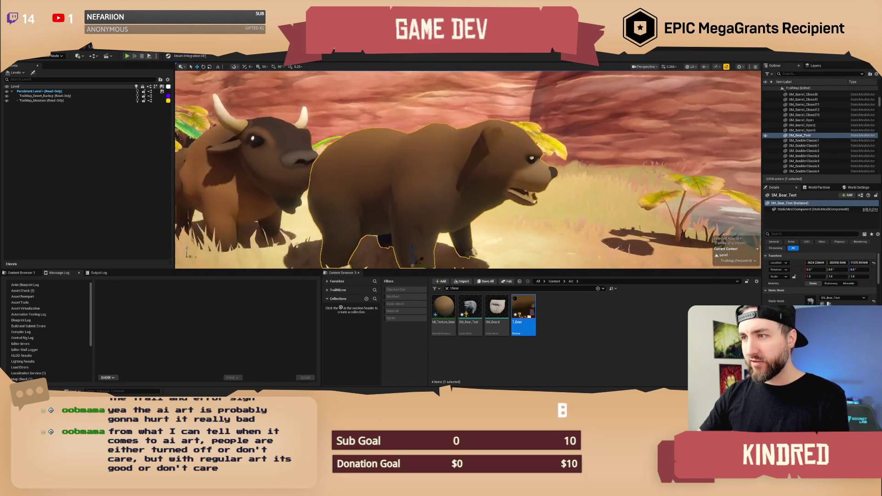
{"action": "scroll", "coordinate": [445, 149], "scroll_direction": "up", "scroll_amount": 2}
{"action": "key", "text": "alt+Tab"}
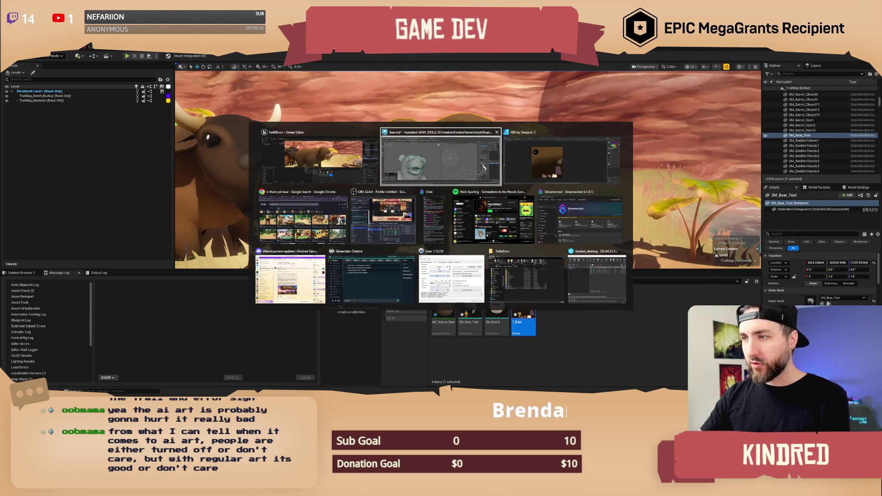
Zoom and pan Maya's UV Editor onto the bear's head shell, then switch to Affinity Designer.
{"action": "left_click", "coordinate": [466, 165]}
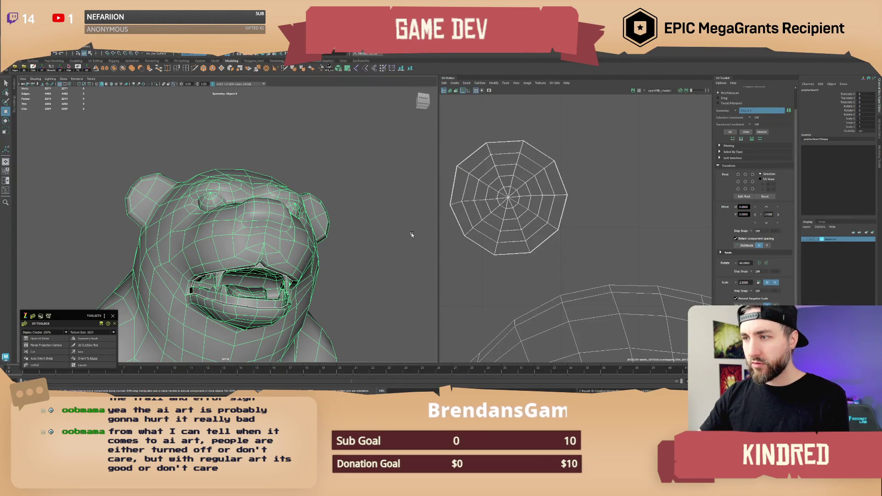
{"action": "scroll", "coordinate": [568, 236], "scroll_direction": "down", "scroll_amount": 4}
{"action": "scroll", "coordinate": [568, 235], "scroll_direction": "up", "scroll_amount": 6}
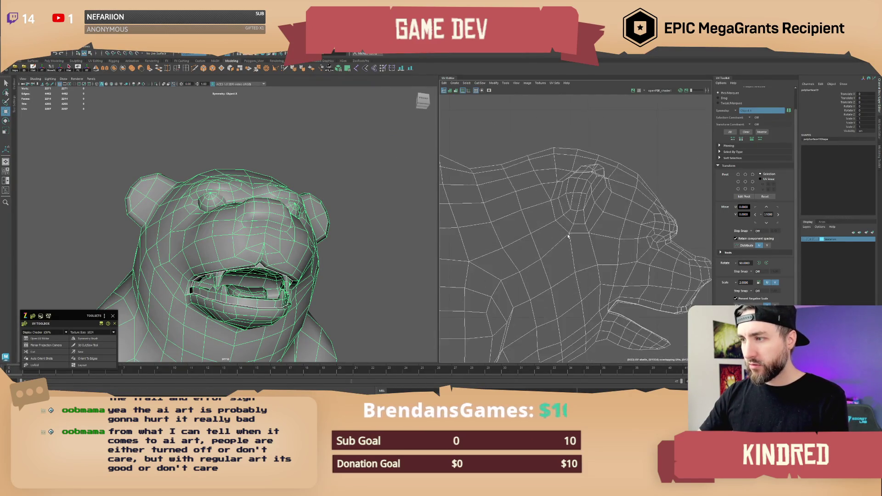
{"action": "middle_click_drag", "start_coordinate": [569, 236], "coordinate": [522, 259], "text": "alt"}
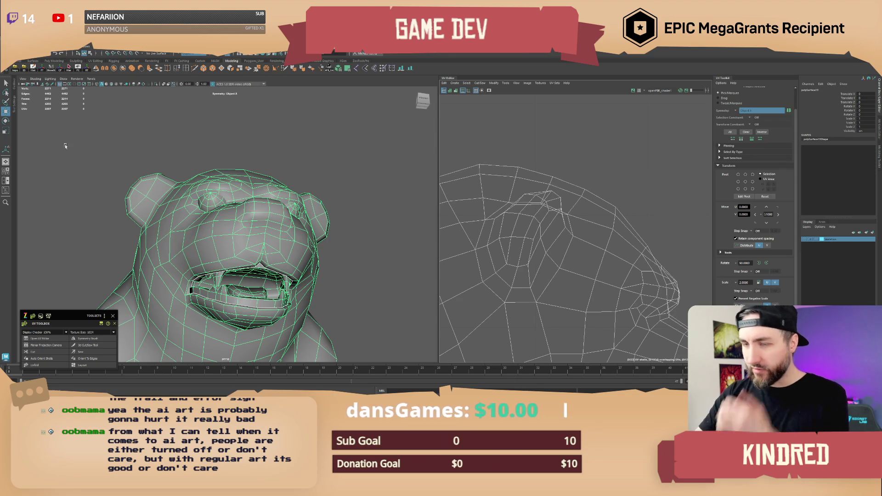
{"action": "key", "text": "alt+Tab"}
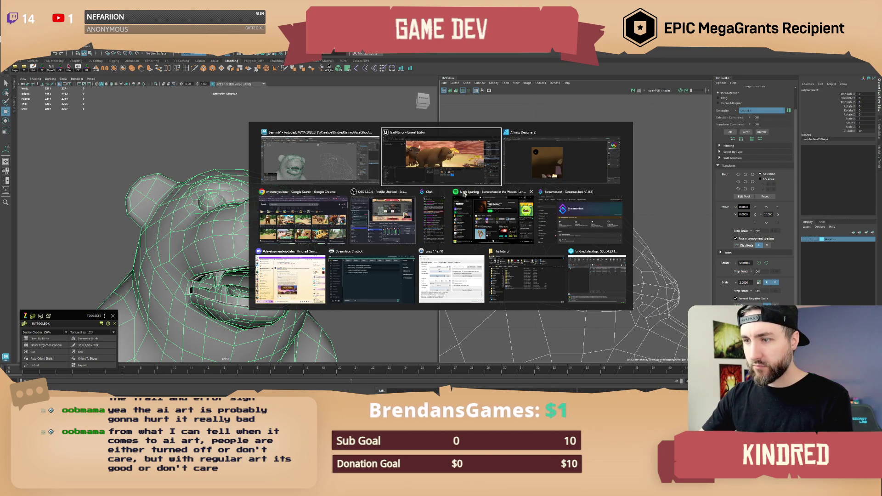
{"action": "left_click", "coordinate": [573, 178]}
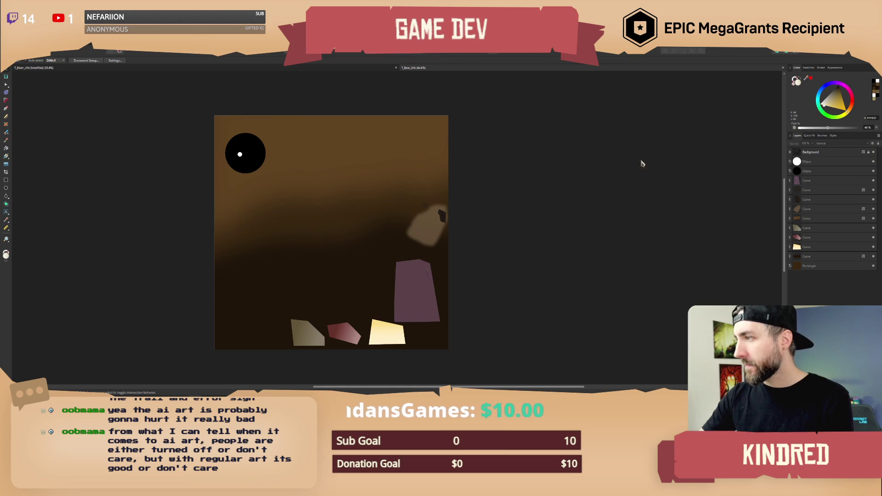
Draw an eye-socket shape with the Pen tool and give it a fully opaque reddish-brown fill.
{"action": "scroll", "coordinate": [404, 184], "scroll_direction": "up", "scroll_amount": 10, "text": "ctrl"}
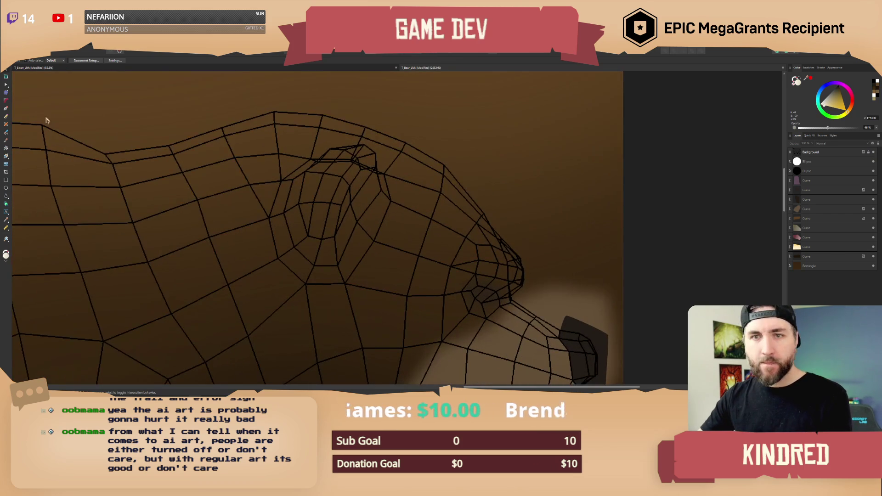
{"action": "left_click", "coordinate": [6, 109]}
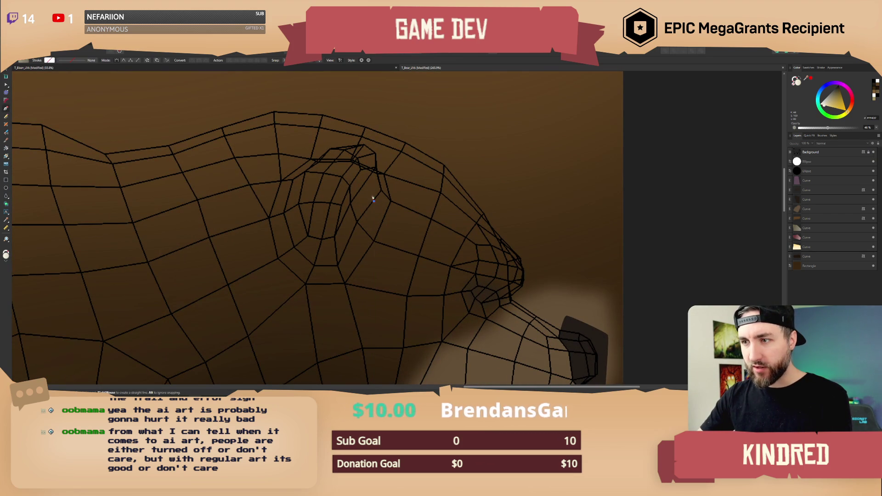
{"action": "left_click", "coordinate": [363, 180]}
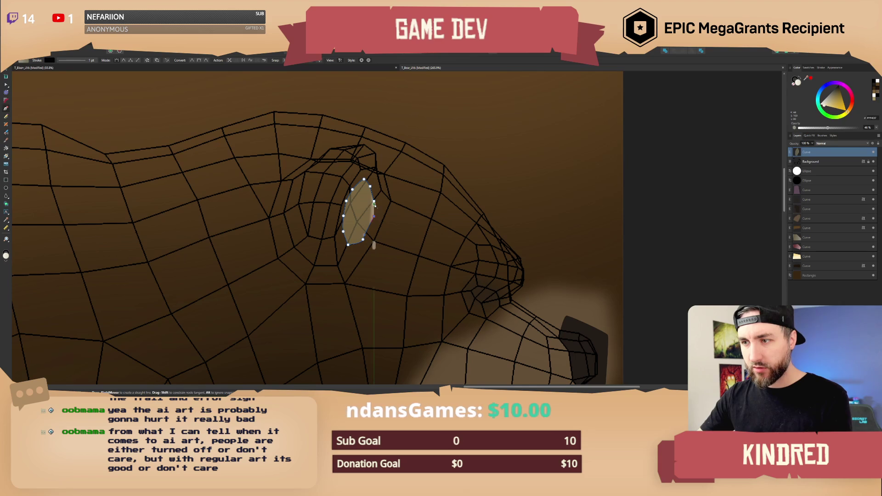
{"action": "left_click_drag", "start_coordinate": [841, 101], "coordinate": [836, 95]}
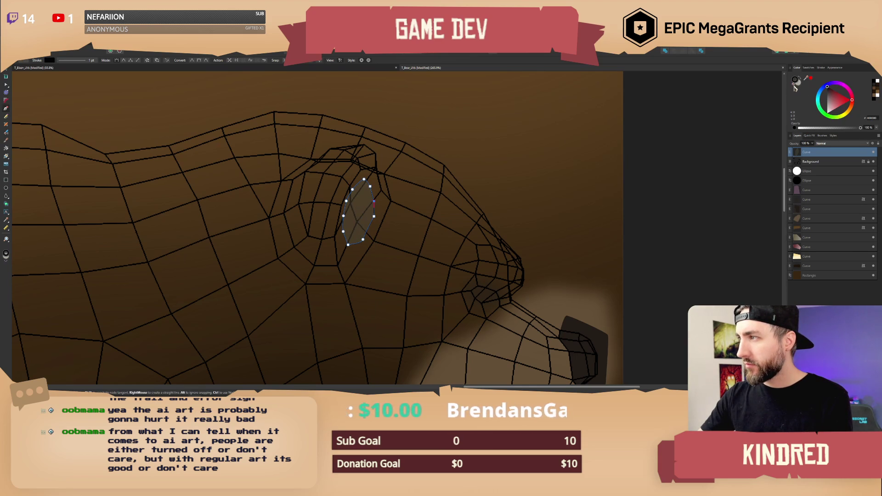
{"action": "left_click_drag", "start_coordinate": [827, 127], "coordinate": [868, 128]}
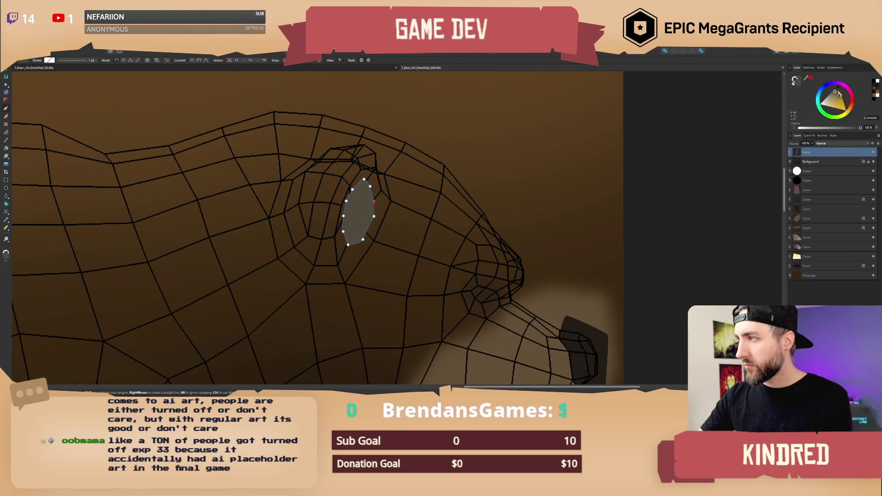
{"action": "left_click_drag", "start_coordinate": [839, 94], "coordinate": [838, 93]}
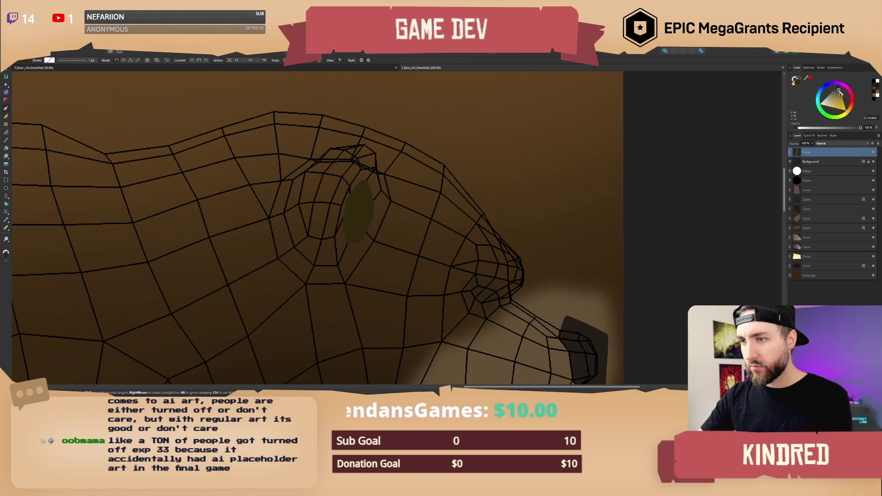
{"action": "left_click_drag", "start_coordinate": [850, 113], "coordinate": [835, 90]}
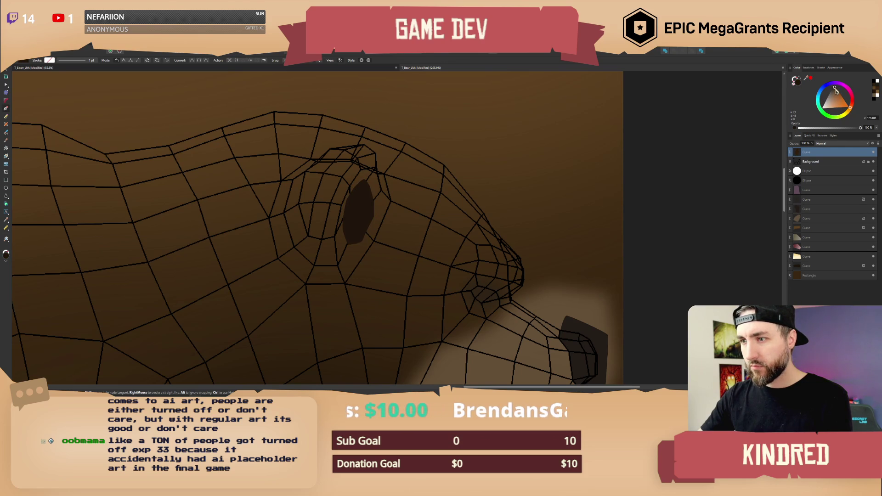
Apply a 4.5 px Gaussian Blur quick effect to the eye shape and deselect it.
{"action": "left_click", "coordinate": [810, 136]}
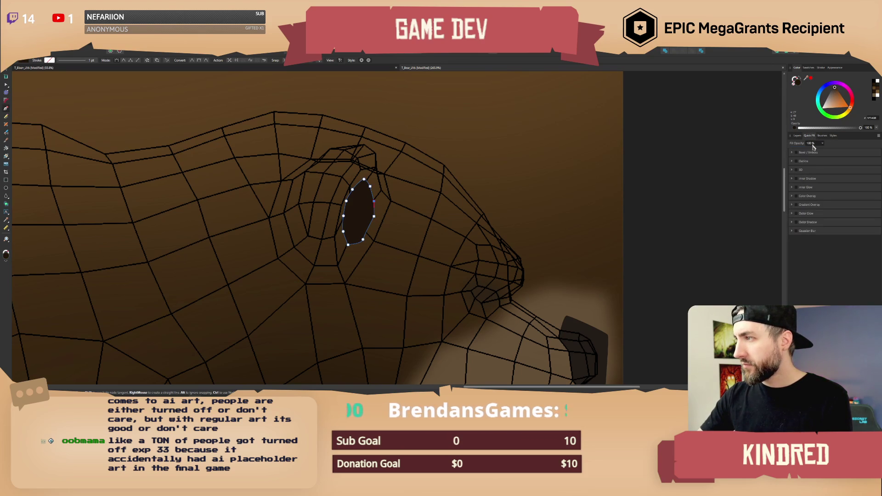
{"action": "left_click", "coordinate": [797, 231]}
{"action": "left_click_drag", "start_coordinate": [805, 241], "coordinate": [821, 242]}
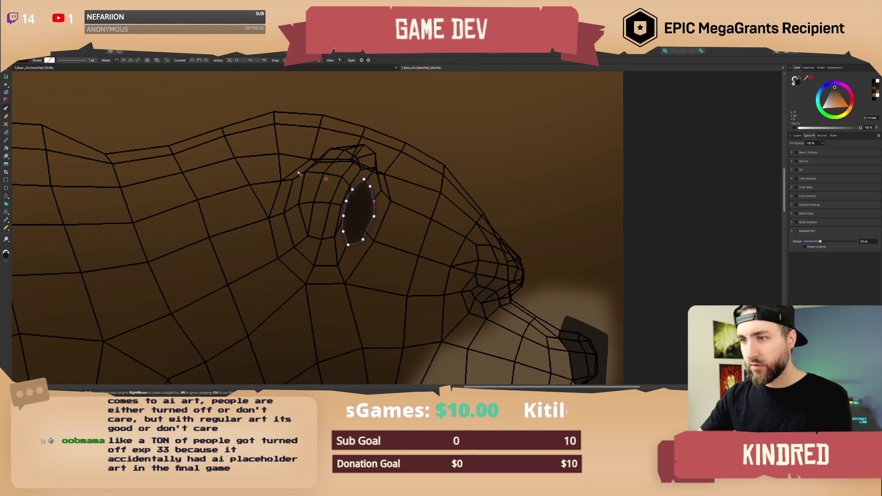
{"action": "key", "text": "v"}
{"action": "left_click", "coordinate": [667, 196]}
{"action": "scroll", "coordinate": [504, 197], "scroll_direction": "down", "scroll_amount": 2, "text": "ctrl"}
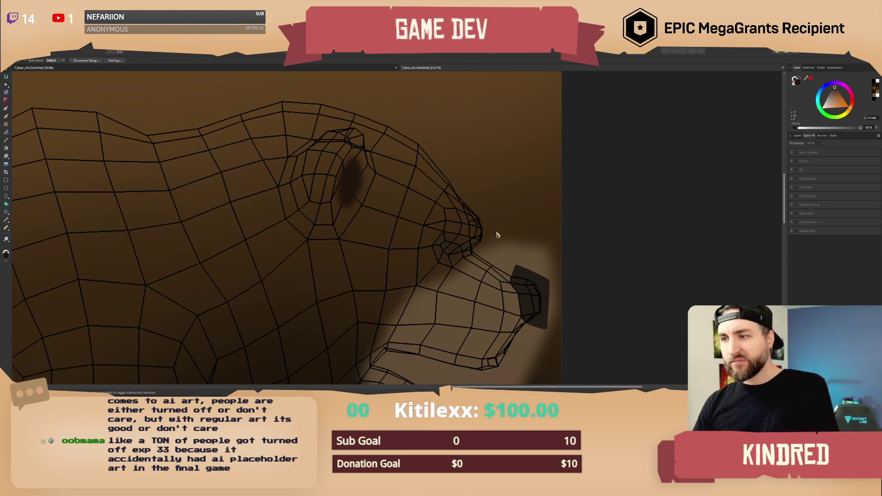
{"action": "middle_click_drag", "start_coordinate": [475, 233], "coordinate": [435, 201]}
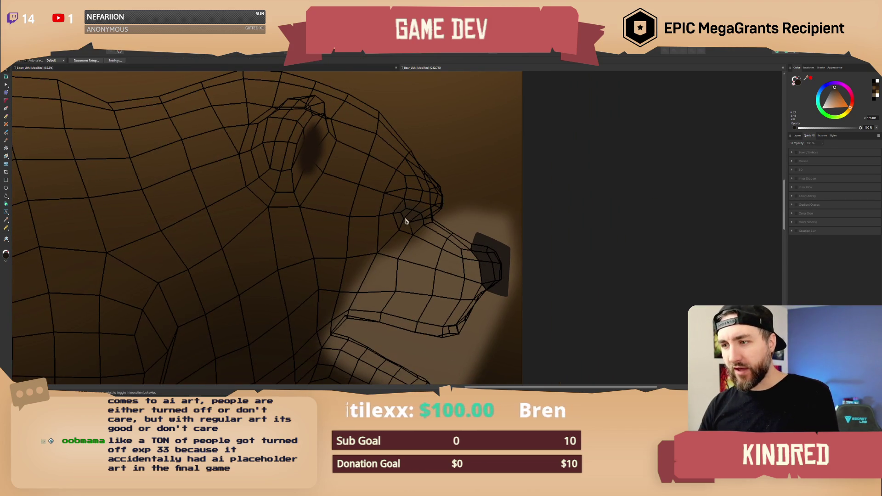
{"action": "left_click", "coordinate": [406, 216]}
{"action": "left_click", "coordinate": [309, 160]}
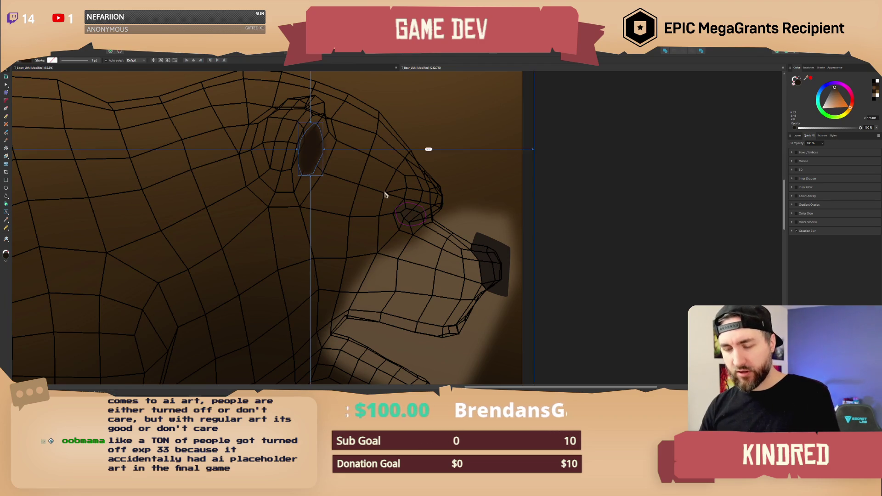
{"action": "left_click", "coordinate": [419, 224]}
{"action": "key", "text": "Escape"}
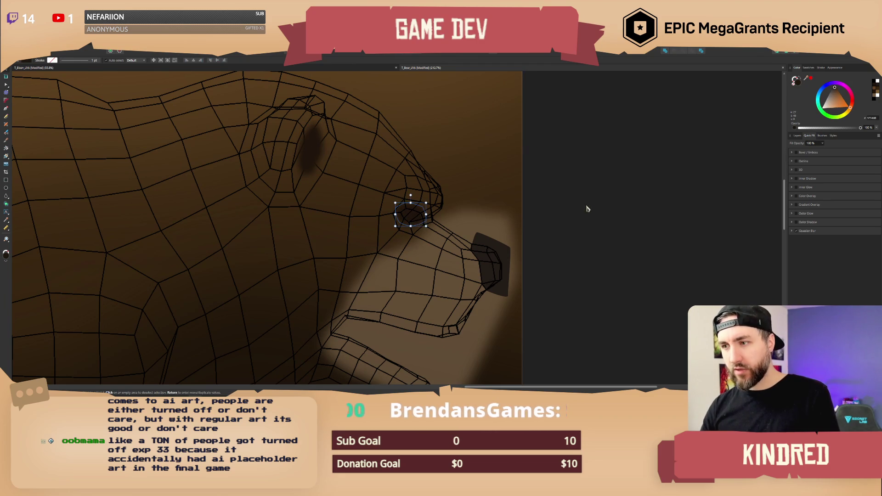
{"action": "scroll", "coordinate": [517, 236], "scroll_direction": "up", "scroll_amount": 3, "text": "ctrl"}
{"action": "scroll", "coordinate": [445, 223], "scroll_direction": "down", "scroll_amount": 5, "text": "ctrl"}
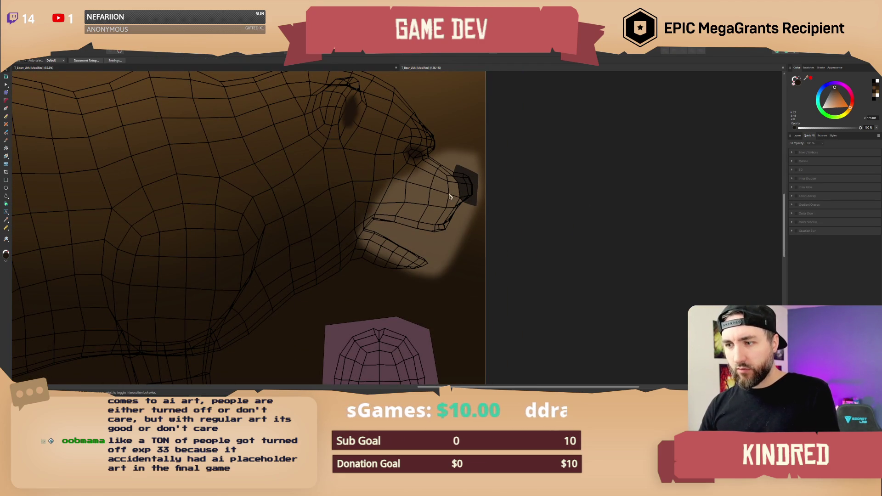
{"action": "mouse_move", "coordinate": [392, 176]}
{"action": "middle_mouse_down"}
{"action": "mouse_move", "coordinate": [399, 211]}
{"action": "mouse_move", "coordinate": [375, 233]}
{"action": "middle_mouse_up"}
{"action": "scroll", "coordinate": [399, 212], "scroll_direction": "up", "scroll_amount": 5, "text": "ctrl"}
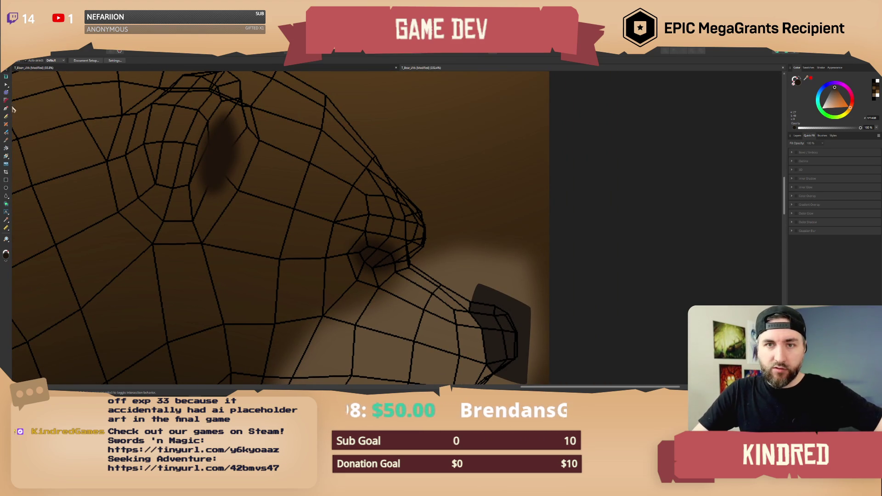
{"action": "key", "text": "p"}
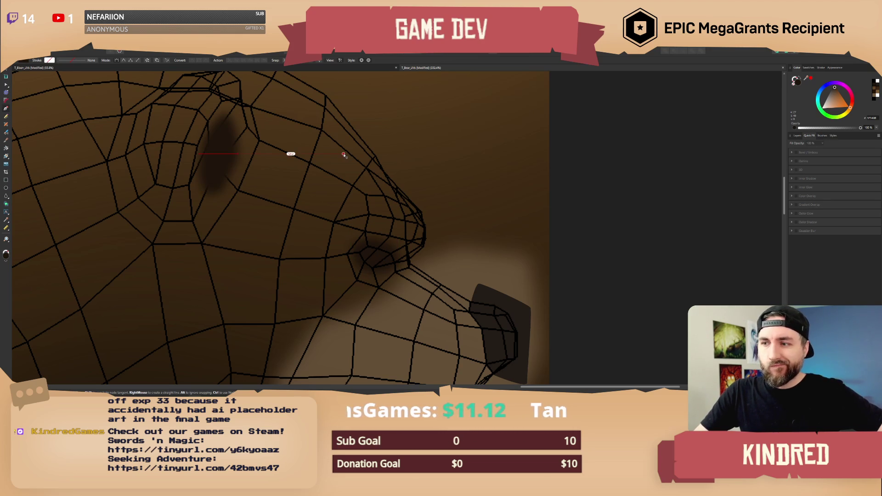
Zoom and pan to fit the whole bear texture, then bring back the Layers panel.
{"action": "left_click", "coordinate": [6, 75]}
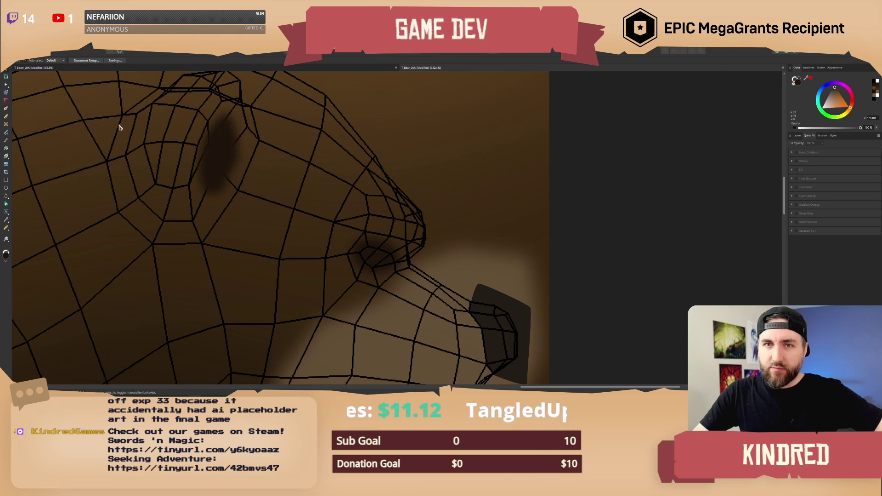
{"action": "scroll", "coordinate": [275, 187], "scroll_direction": "down", "scroll_amount": 5, "text": "ctrl"}
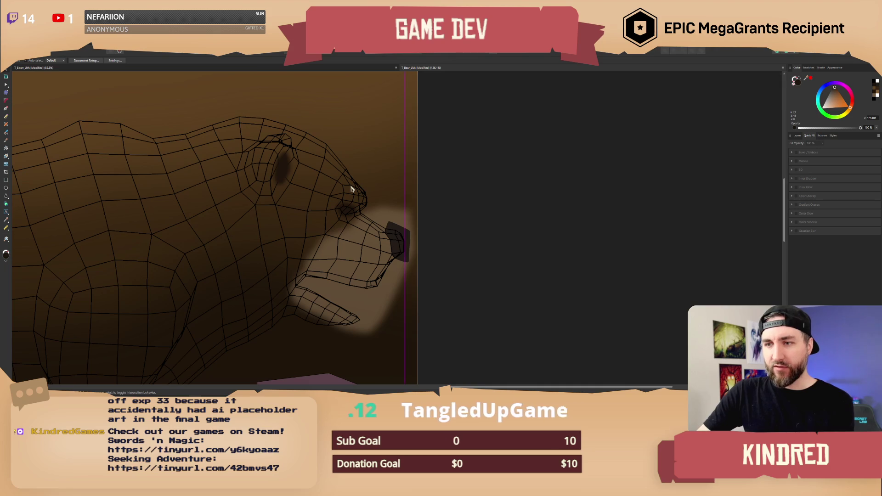
{"action": "scroll", "coordinate": [349, 188], "scroll_direction": "down", "scroll_amount": 2, "text": "ctrl"}
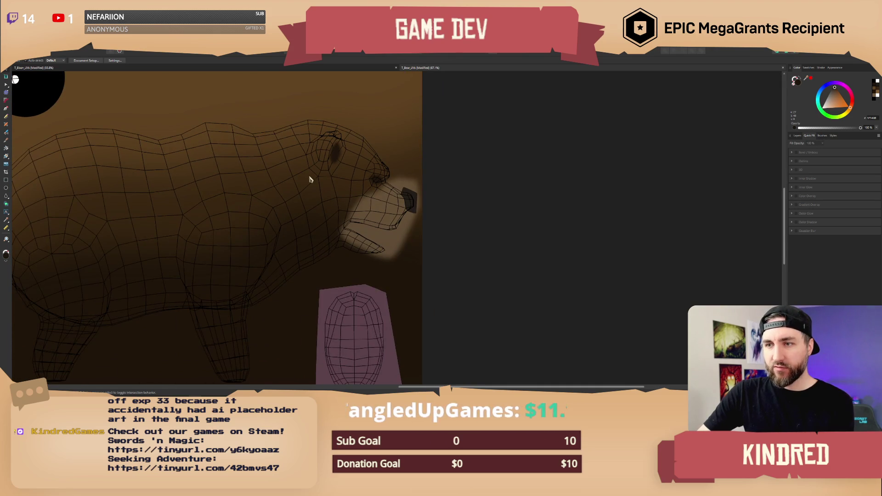
{"action": "middle_click_drag", "start_coordinate": [311, 179], "coordinate": [340, 187]}
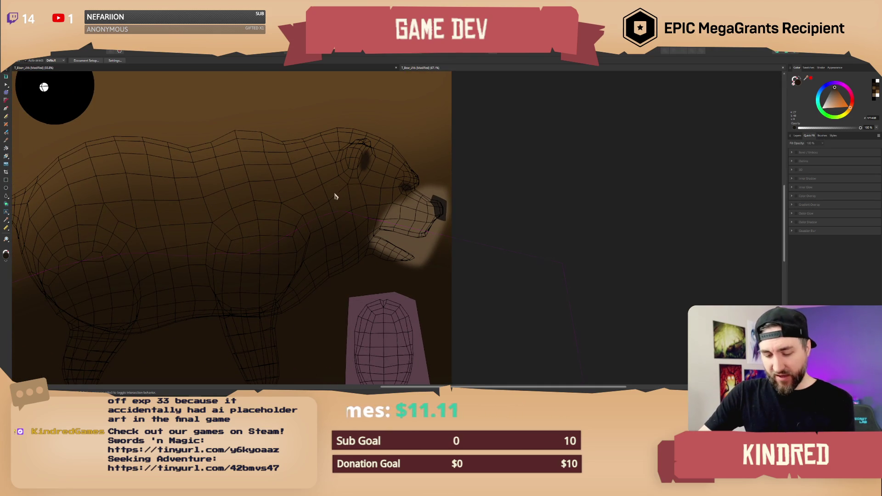
{"action": "scroll", "coordinate": [335, 197], "scroll_direction": "down", "scroll_amount": 2, "text": "ctrl"}
{"action": "scroll", "coordinate": [374, 204], "scroll_direction": "up", "scroll_amount": 2, "text": "ctrl"}
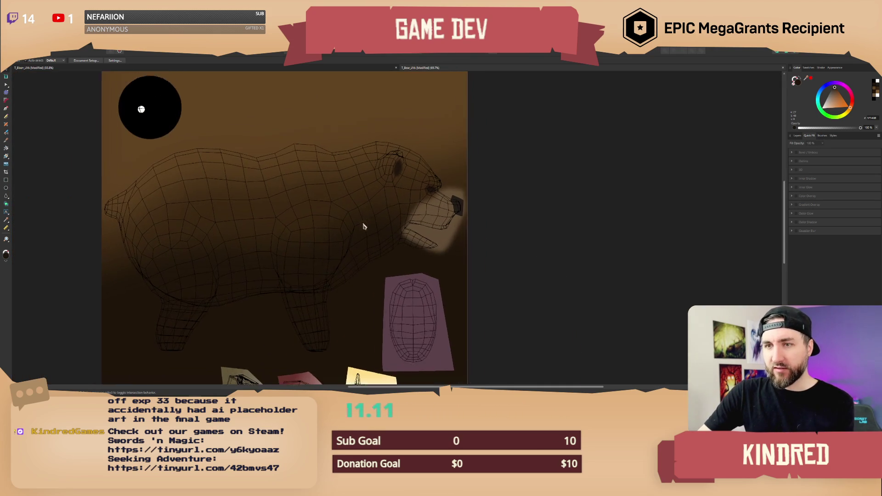
{"action": "scroll", "coordinate": [358, 200], "scroll_direction": "down", "scroll_amount": 3}
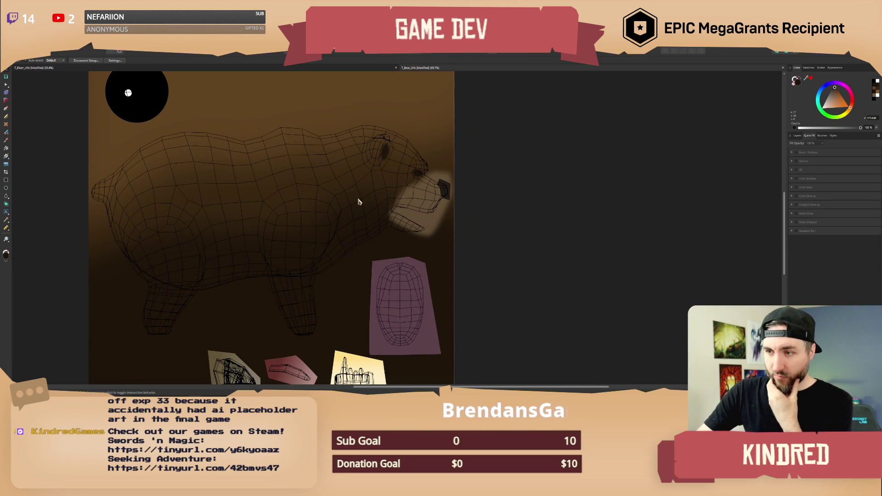
{"action": "scroll", "coordinate": [368, 183], "scroll_direction": "down", "scroll_amount": 1, "text": "ctrl"}
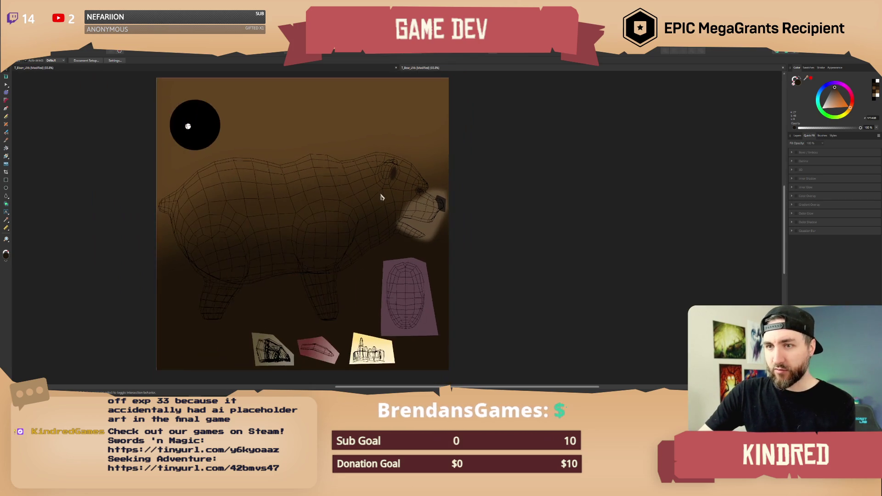
{"action": "scroll", "coordinate": [374, 185], "scroll_direction": "up", "scroll_amount": 1, "text": "ctrl"}
{"action": "scroll", "coordinate": [378, 186], "scroll_direction": "down", "scroll_amount": 1, "text": "ctrl"}
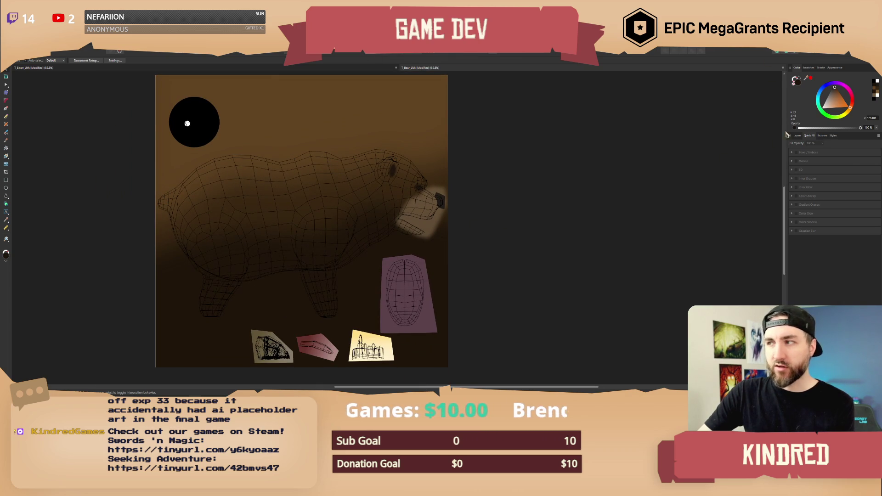
{"action": "left_click", "coordinate": [798, 137]}
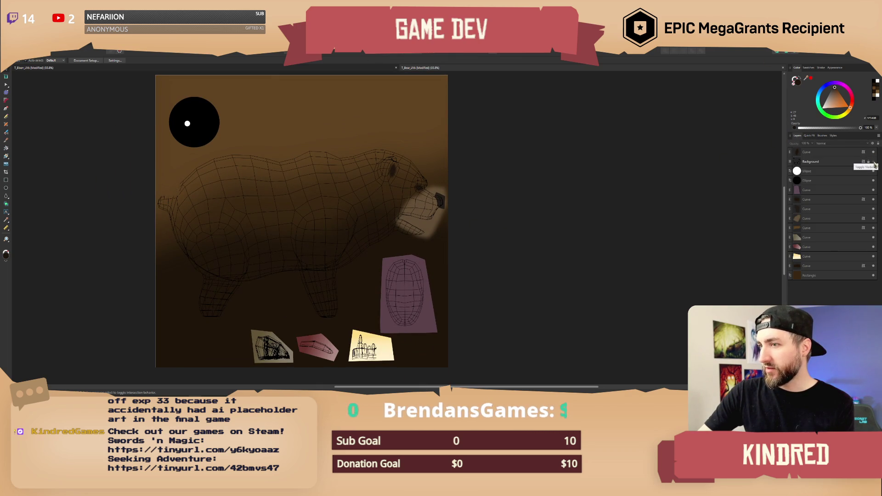
Hide the wireframe Background layer, re-export the texture as PNG over T_Bear.png, and return to Unreal.
{"action": "left_click", "coordinate": [873, 162]}
{"action": "left_click", "coordinate": [10, 51]}
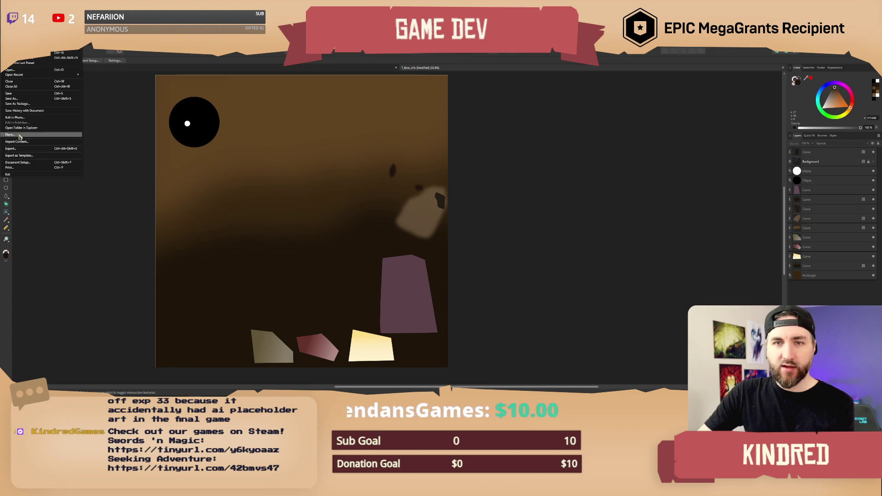
{"action": "left_click", "coordinate": [23, 148]}
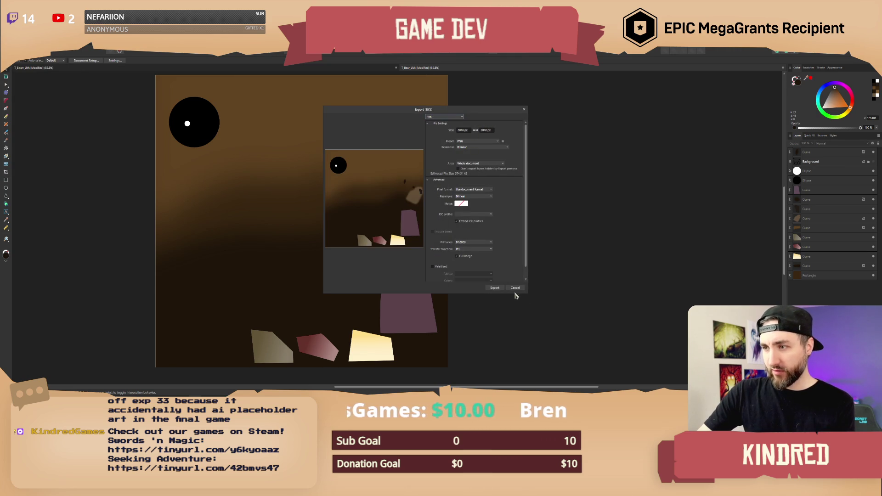
{"action": "left_click", "coordinate": [500, 290]}
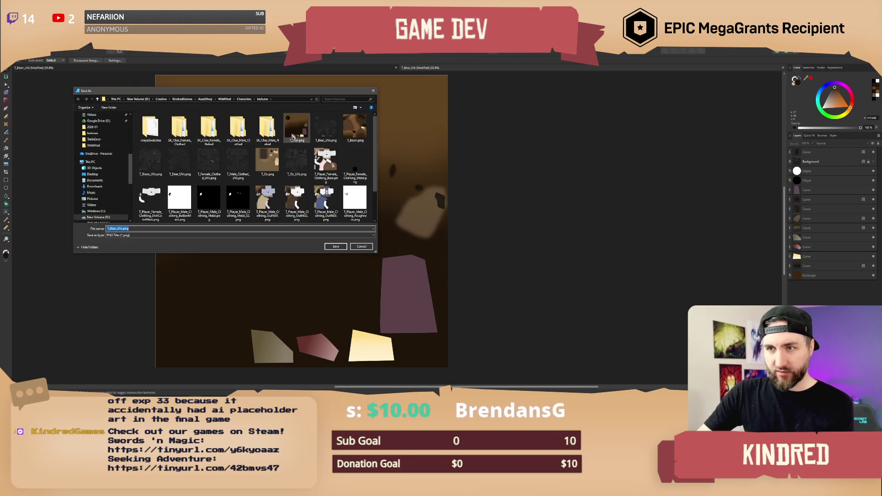
{"action": "double_click", "coordinate": [296, 127]}
{"action": "left_click", "coordinate": [461, 238]}
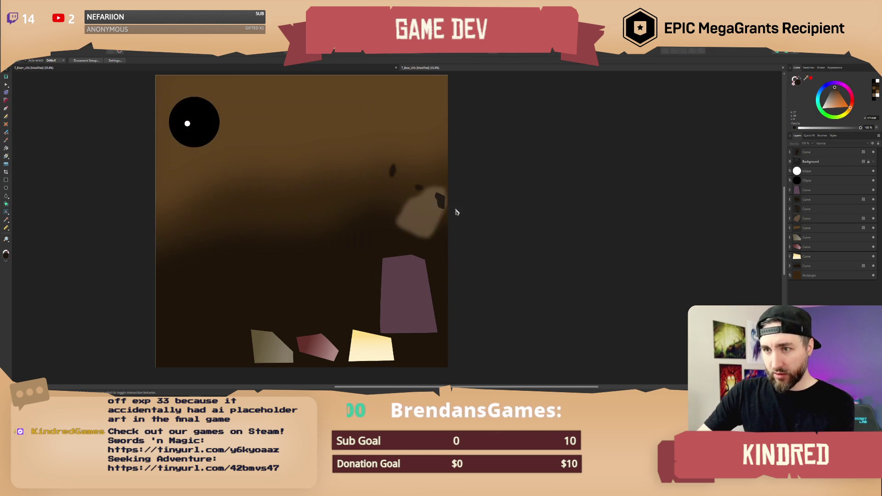
{"action": "key", "text": "alt+Tab"}
{"action": "left_click", "coordinate": [554, 164]}
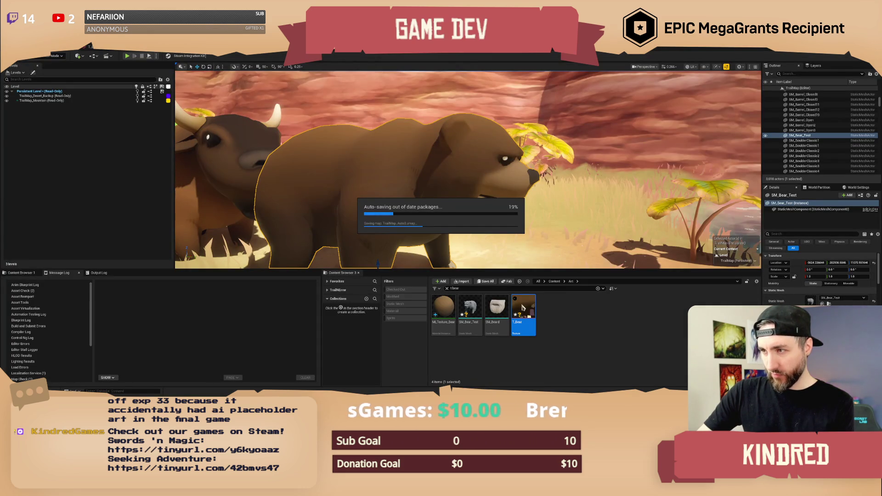
Reimport the T_Bear texture from the Content Browser, then bring the bear reference image forward.
{"action": "right_click", "coordinate": [522, 308]}
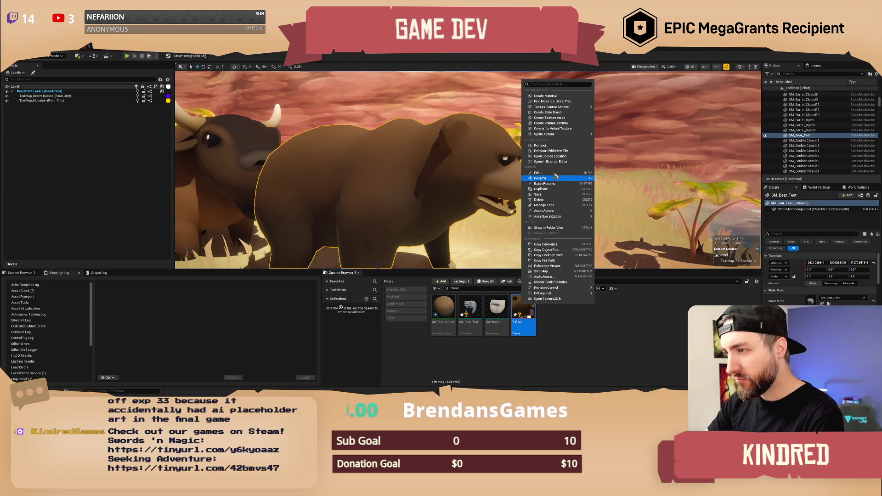
{"action": "left_click", "coordinate": [552, 149]}
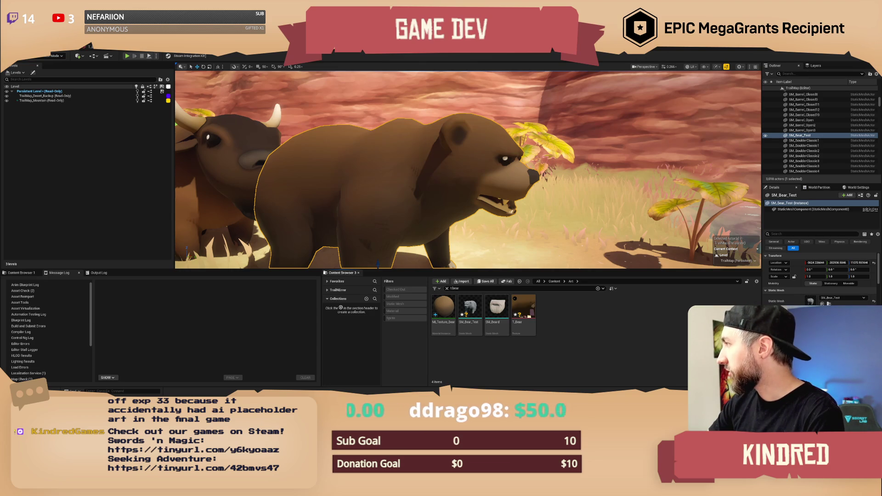
{"action": "key", "text": "alt+Tab"}
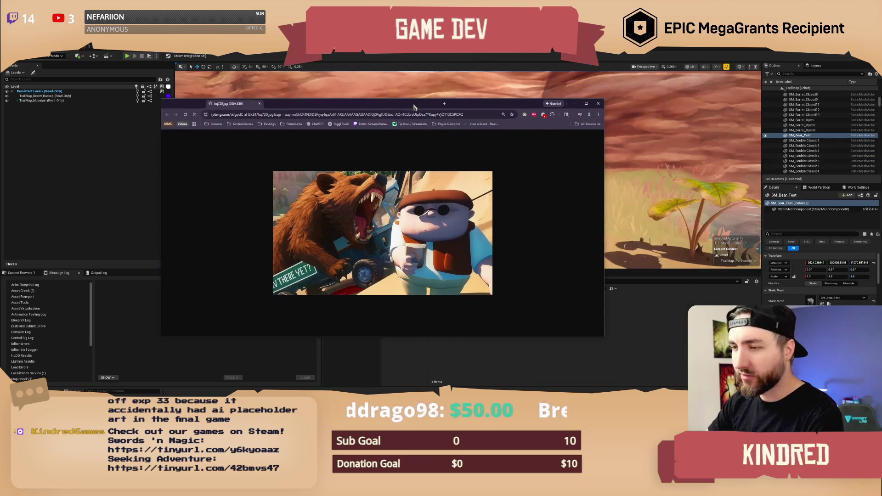
Reposition the first bear reference image window, then close it.
{"action": "mouse_move", "coordinate": [431, 111]}
{"action": "left_mouse_down"}
{"action": "mouse_move", "coordinate": [437, 138]}
{"action": "mouse_move", "coordinate": [605, 204]}
{"action": "mouse_move", "coordinate": [672, 217]}
{"action": "mouse_move", "coordinate": [759, 168]}
{"action": "mouse_move", "coordinate": [790, 170]}
{"action": "left_mouse_up"}
{"action": "left_click_drag", "start_coordinate": [726, 169], "coordinate": [748, 151]}
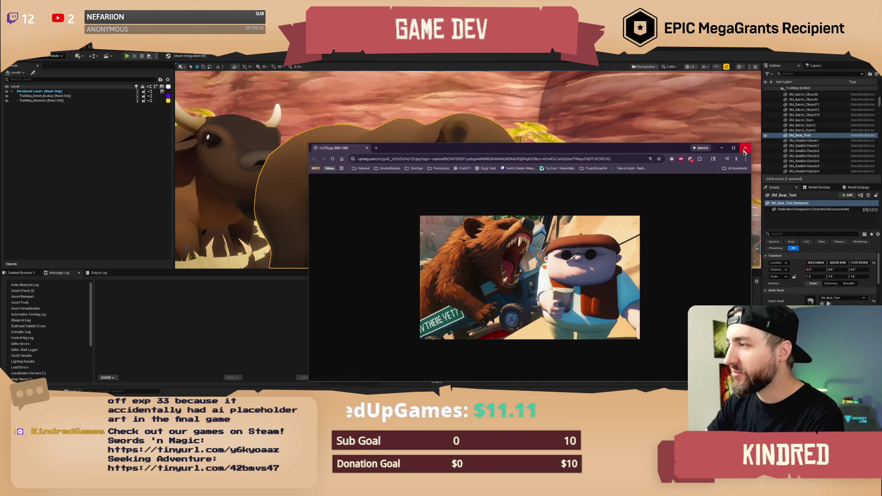
{"action": "left_click", "coordinate": [745, 148]}
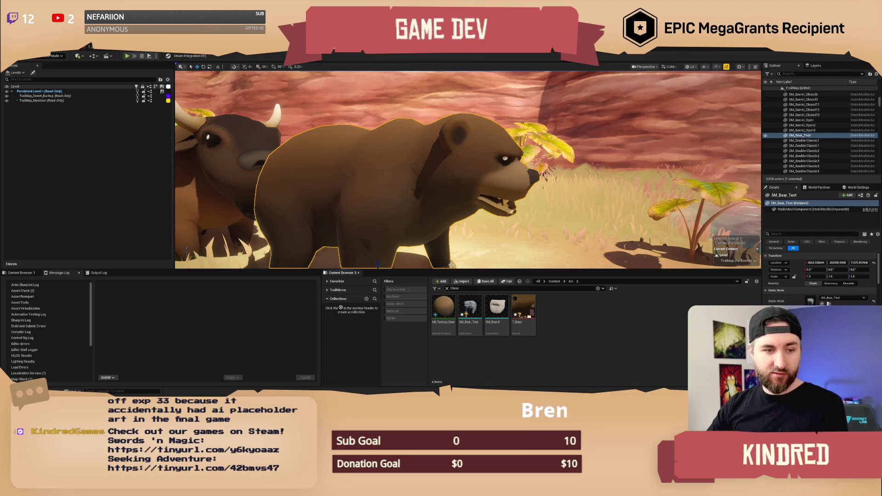
Bring up the second bear photo, zoom it in, and move it to the lower right.
{"action": "key", "text": "alt+Tab"}
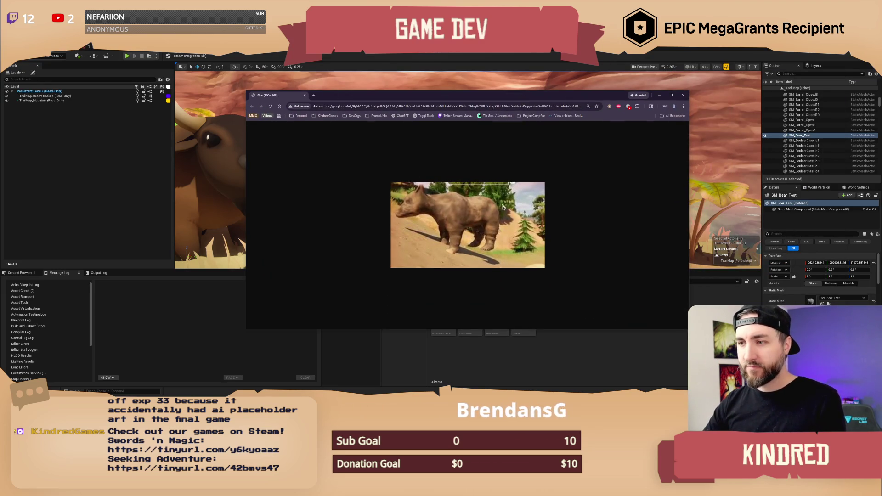
{"action": "scroll", "coordinate": [502, 211], "scroll_direction": "up", "scroll_amount": 2, "text": "ctrl"}
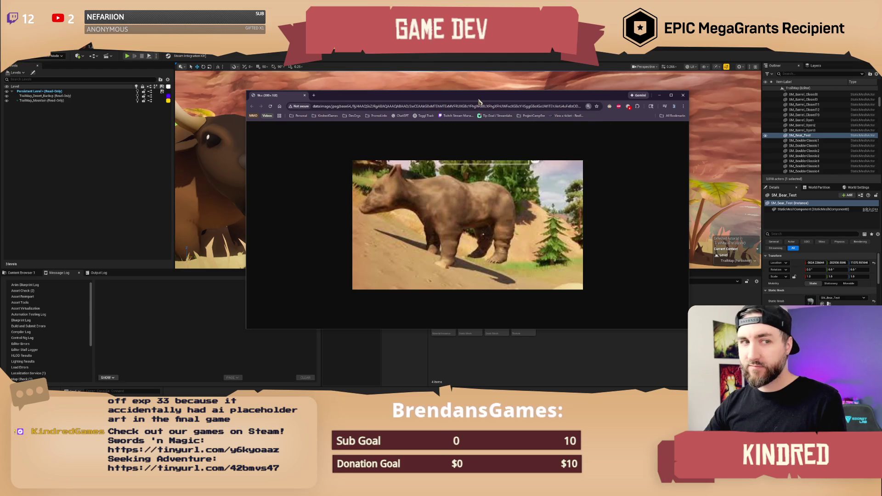
{"action": "mouse_move", "coordinate": [479, 101]}
{"action": "left_mouse_down"}
{"action": "mouse_move", "coordinate": [515, 151]}
{"action": "mouse_move", "coordinate": [604, 189]}
{"action": "mouse_move", "coordinate": [695, 190]}
{"action": "mouse_move", "coordinate": [688, 194]}
{"action": "left_mouse_up"}
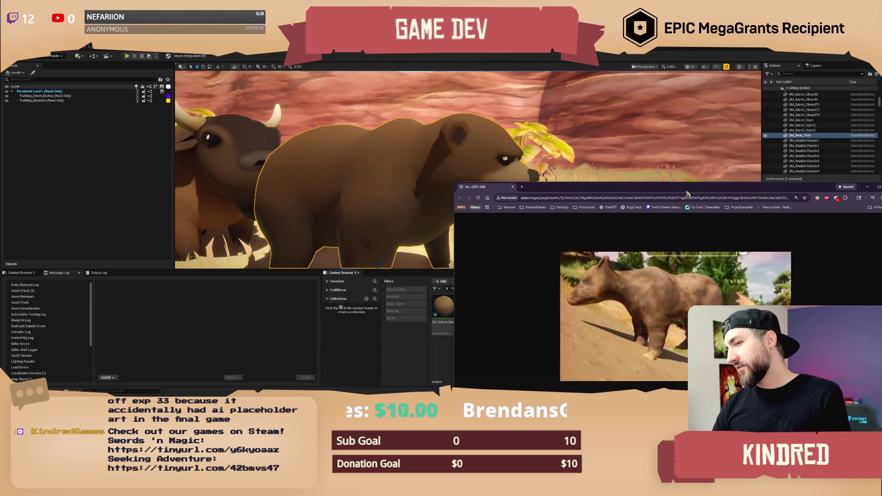
{"action": "mouse_move", "coordinate": [552, 145]}
{"action": "right_mouse_down"}
{"action": "mouse_move", "coordinate": [349, 146]}
{"action": "mouse_move", "coordinate": [417, 146]}
{"action": "mouse_move", "coordinate": [408, 146]}
{"action": "right_mouse_up"}
{"action": "key", "text": "alt+Tab"}
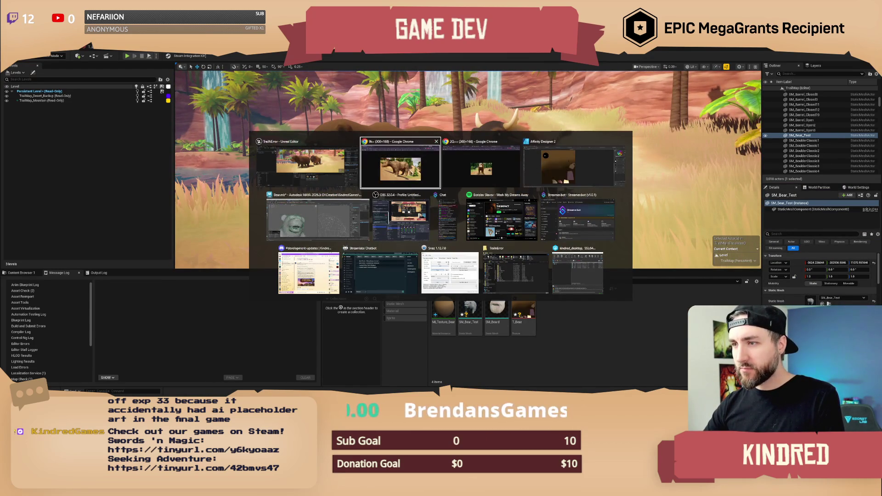
Bring the bear photo window forward, raise it, and zoom into each bear image tab.
{"action": "left_click", "coordinate": [401, 166]}
{"action": "left_click_drag", "start_coordinate": [619, 192], "coordinate": [635, 125]}
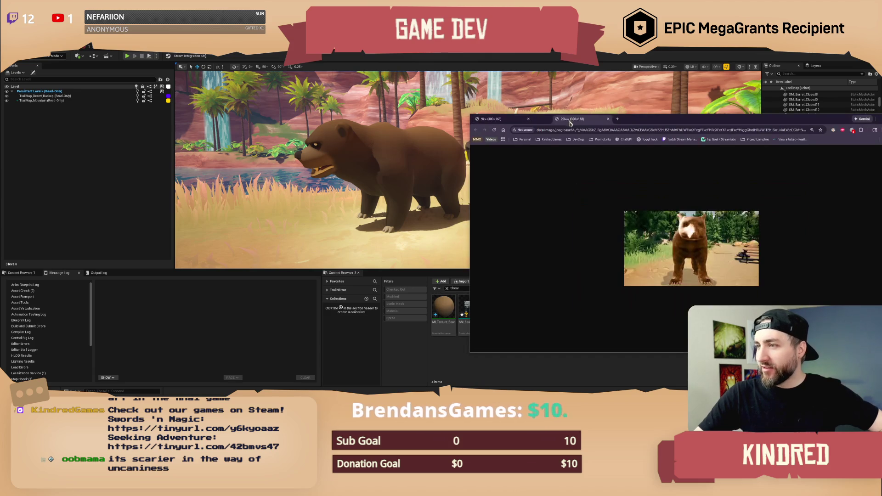
{"action": "scroll", "coordinate": [709, 248], "scroll_direction": "up", "scroll_amount": 4, "text": "ctrl"}
{"action": "scroll", "coordinate": [708, 248], "scroll_direction": "up", "scroll_amount": 1, "text": "ctrl"}
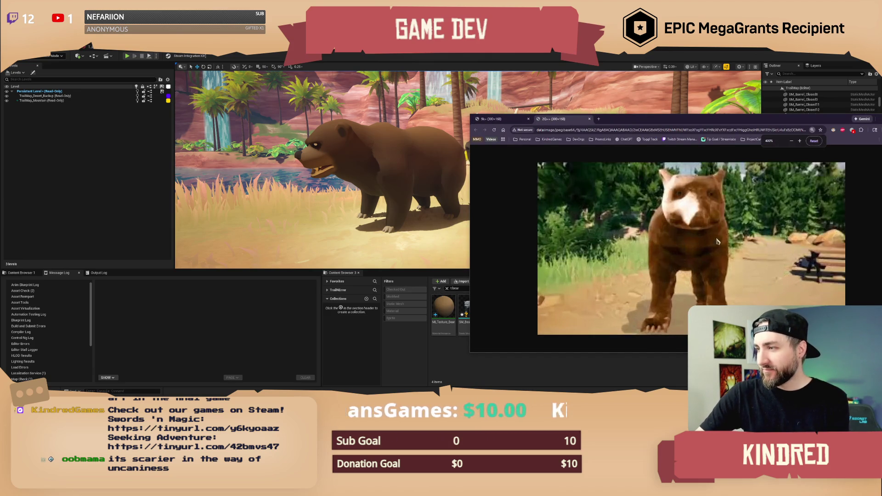
{"action": "scroll", "coordinate": [733, 234], "scroll_direction": "up", "scroll_amount": 1, "text": "ctrl"}
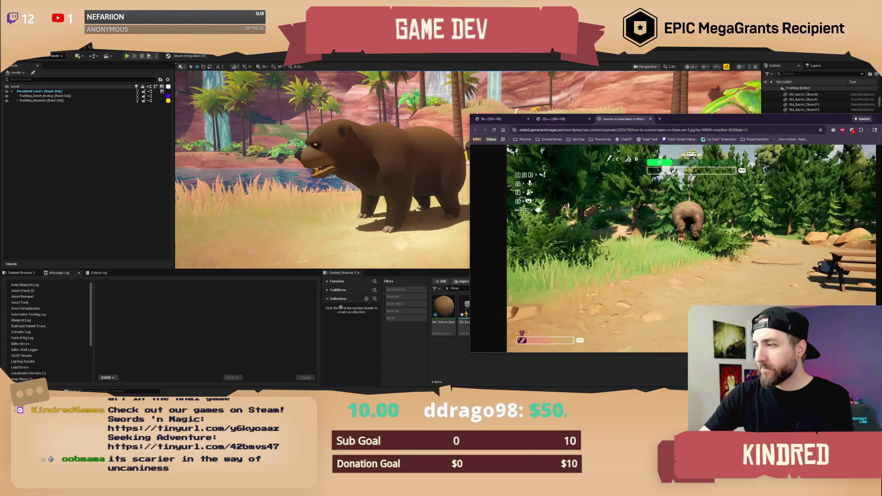
{"action": "scroll", "coordinate": [748, 242], "scroll_direction": "up", "scroll_amount": 3, "text": "ctrl"}
{"action": "scroll", "coordinate": [765, 254], "scroll_direction": "up", "scroll_amount": 1, "text": "ctrl"}
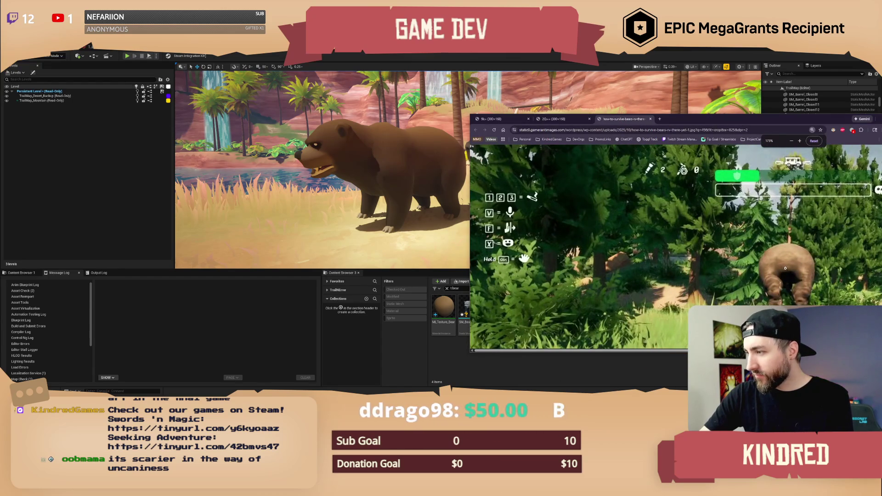
{"action": "scroll", "coordinate": [790, 271], "scroll_direction": "up", "scroll_amount": 1, "text": "ctrl"}
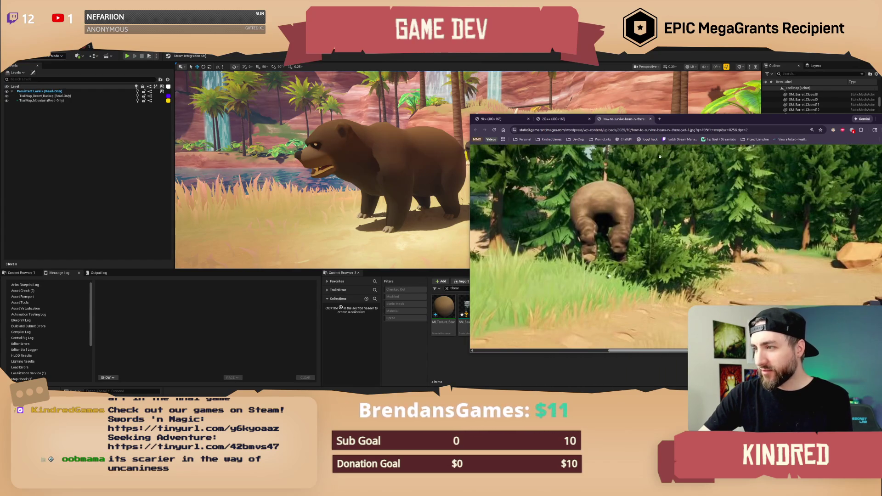
Close the bear game screenshot, the front-view bear image and the last reference tab.
{"action": "left_click", "coordinate": [651, 119]}
{"action": "left_click", "coordinate": [590, 119]}
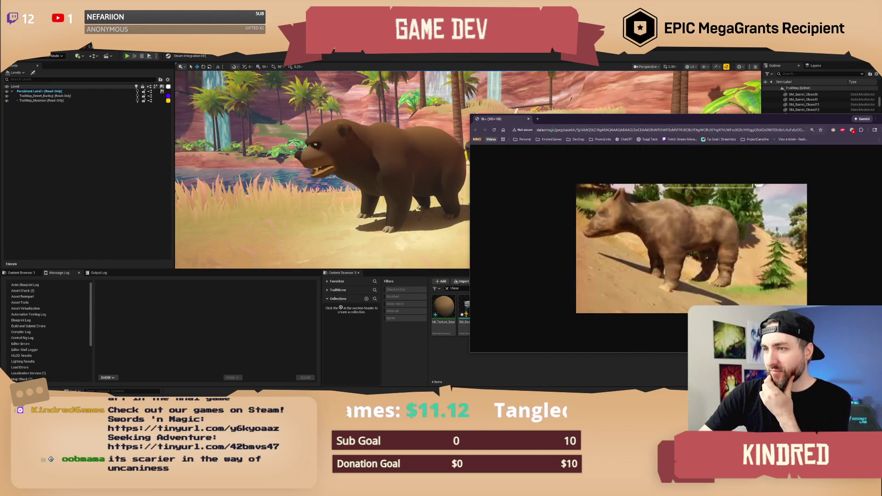
{"action": "left_click", "coordinate": [529, 119]}
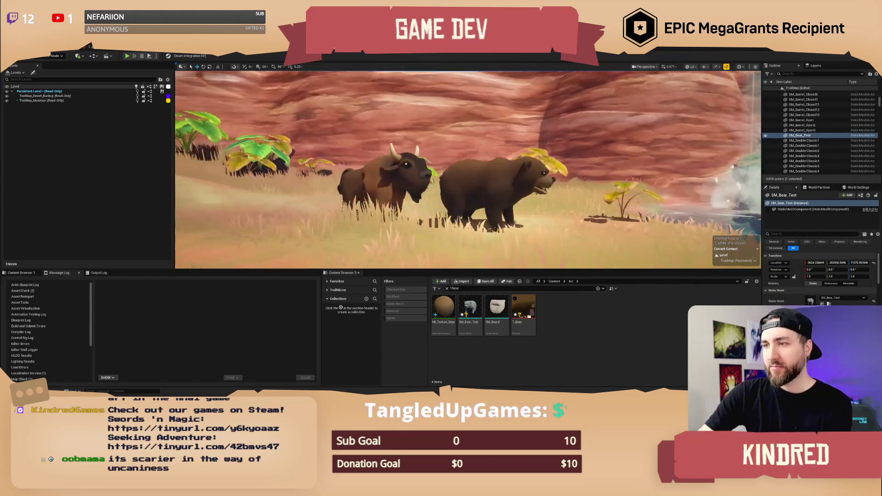
Select the bison along with the bear, delete both from the level, and select SM_Bear_Test.
{"action": "right_click_drag", "start_coordinate": [545, 186], "coordinate": [546, 186]}
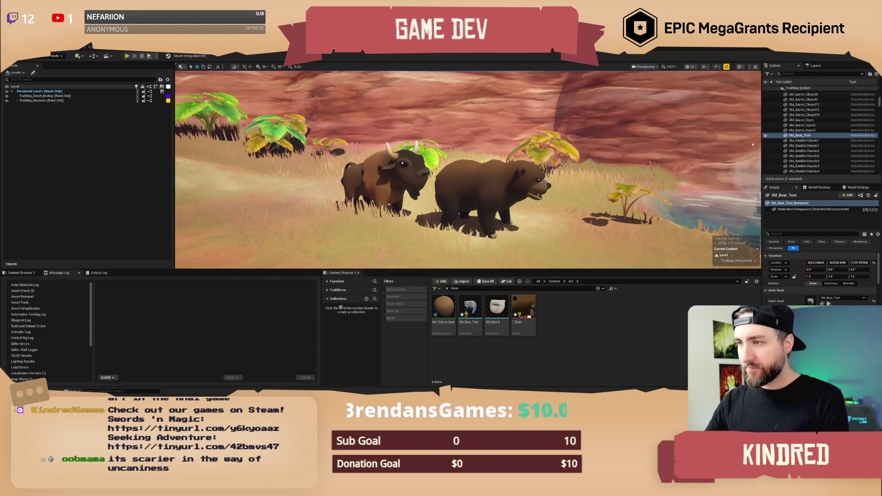
{"action": "left_click", "coordinate": [412, 168], "text": "ctrl"}
{"action": "key", "text": "Delete"}
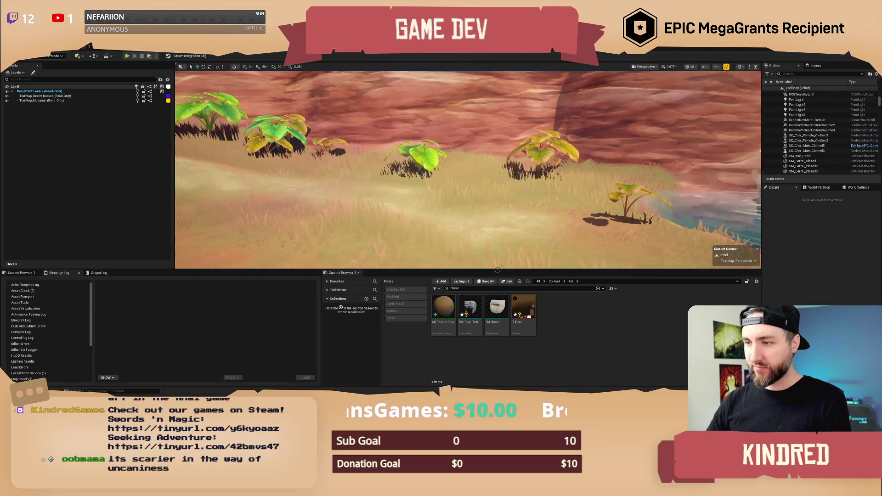
{"action": "left_click", "coordinate": [470, 307]}
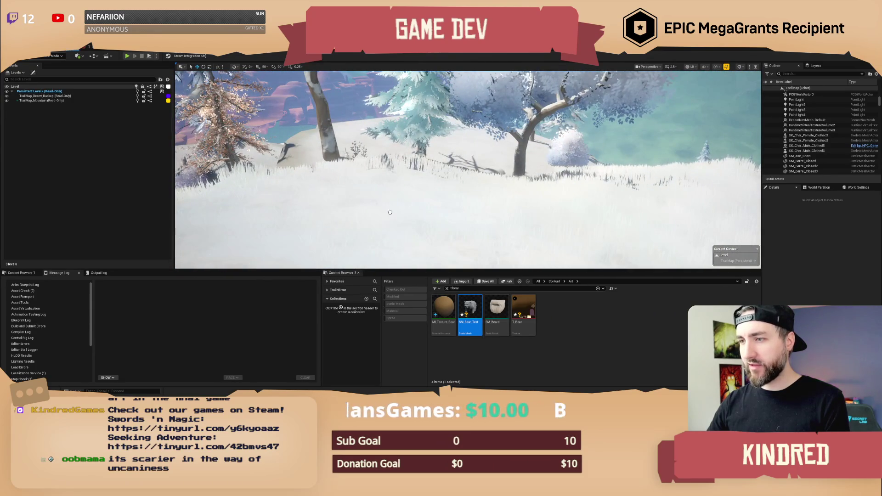
Apply the bear texture material to the bear in the level and fly closer to inspect it.
{"action": "left_click", "coordinate": [368, 174]}
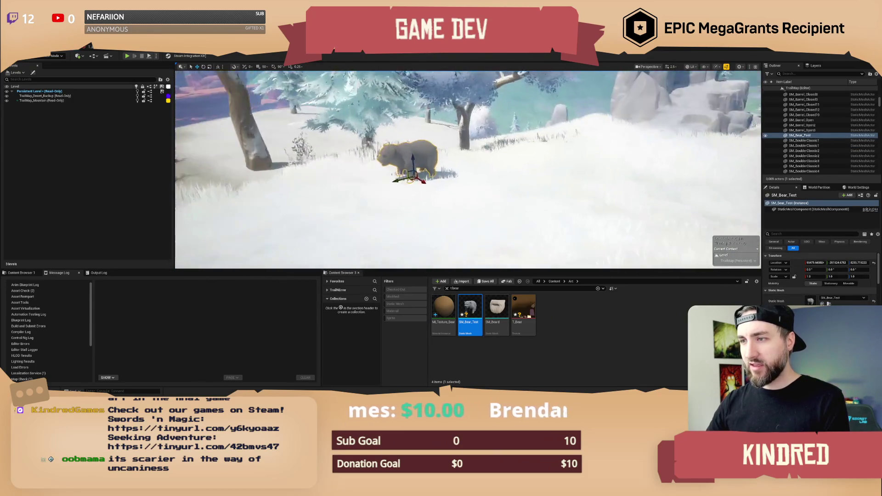
{"action": "left_click_drag", "start_coordinate": [444, 307], "coordinate": [385, 141]}
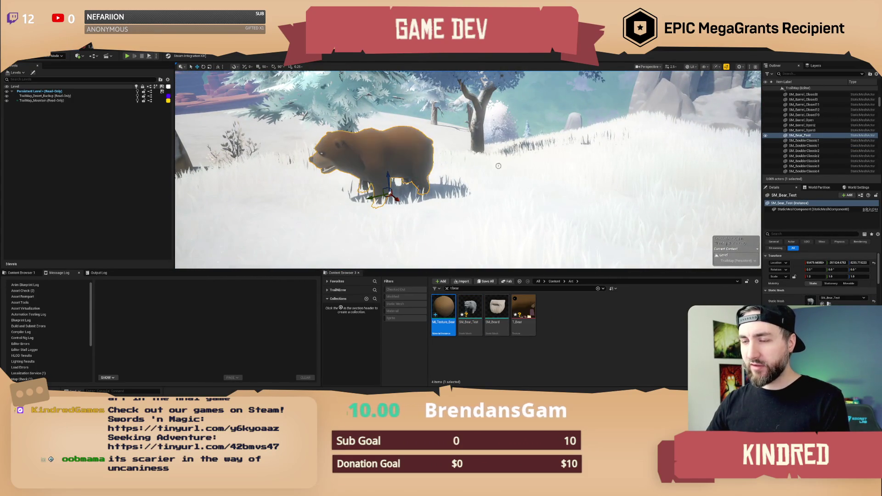
{"action": "left_click_drag", "start_coordinate": [477, 176], "coordinate": [510, 184]}
{"action": "right_click_drag", "start_coordinate": [510, 184], "coordinate": [568, 190]}
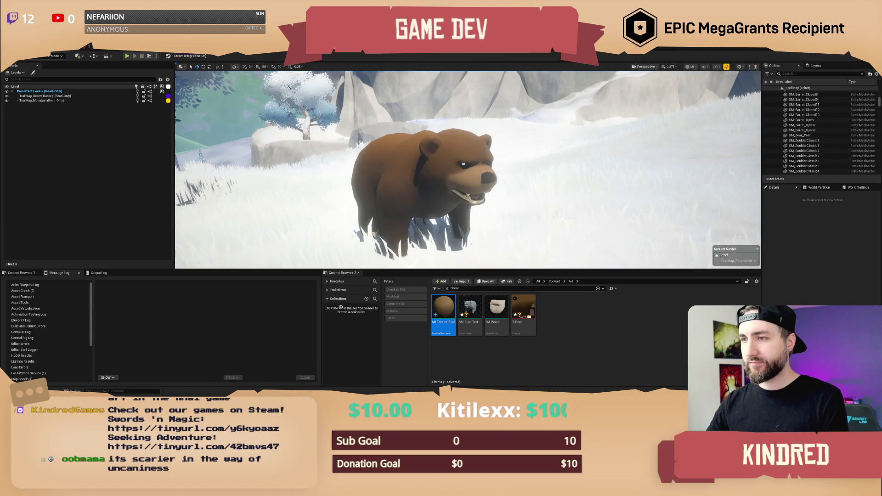
{"action": "right_click_drag", "start_coordinate": [568, 191], "coordinate": [572, 190]}
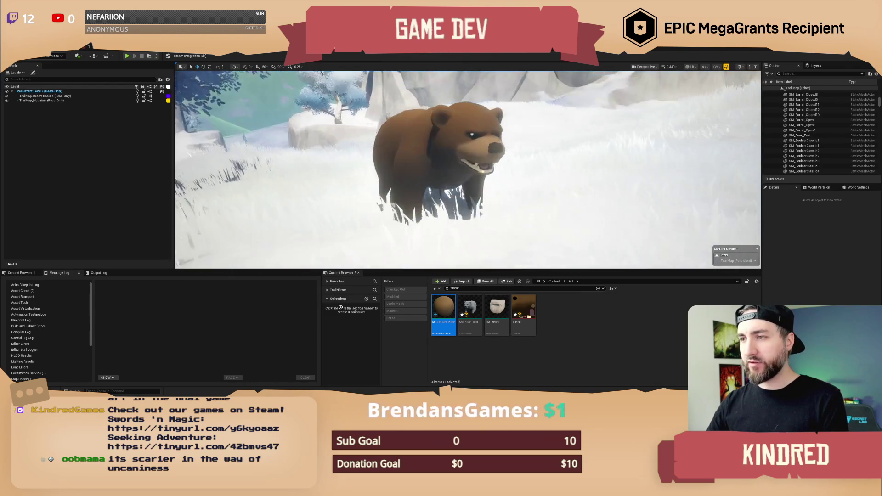
Delete the bear from the level and attempt to delete the SM_Bear_Test asset.
{"action": "left_click", "coordinate": [445, 184]}
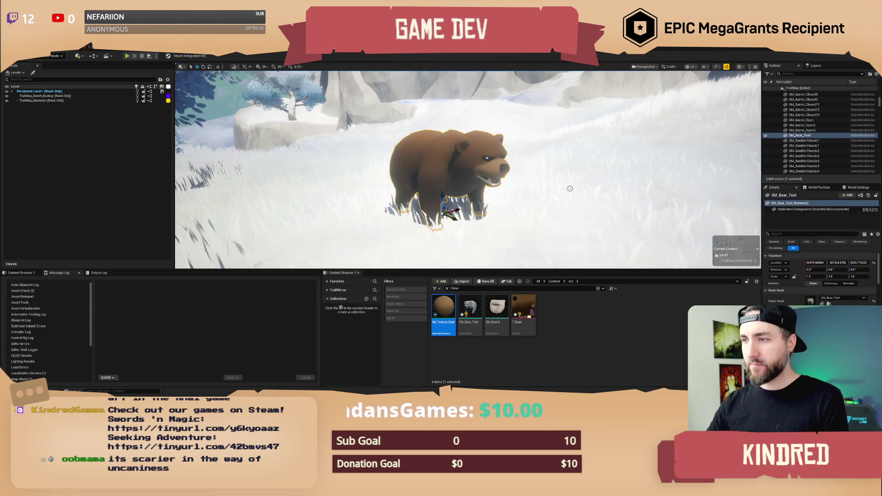
{"action": "key", "text": "Delete"}
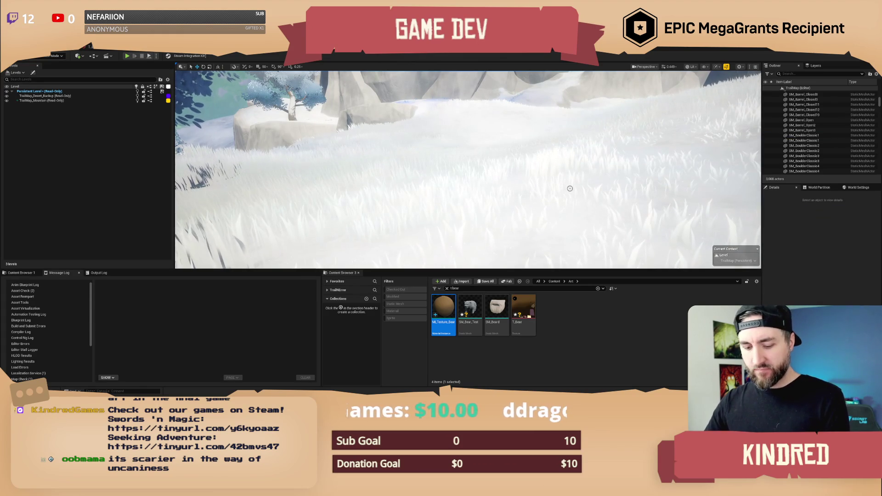
{"action": "left_click", "coordinate": [470, 307]}
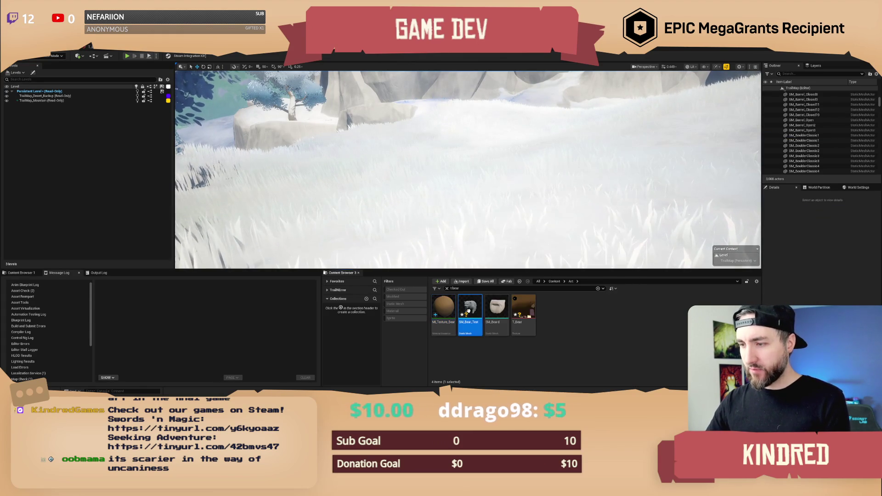
{"action": "key", "text": "Delete"}
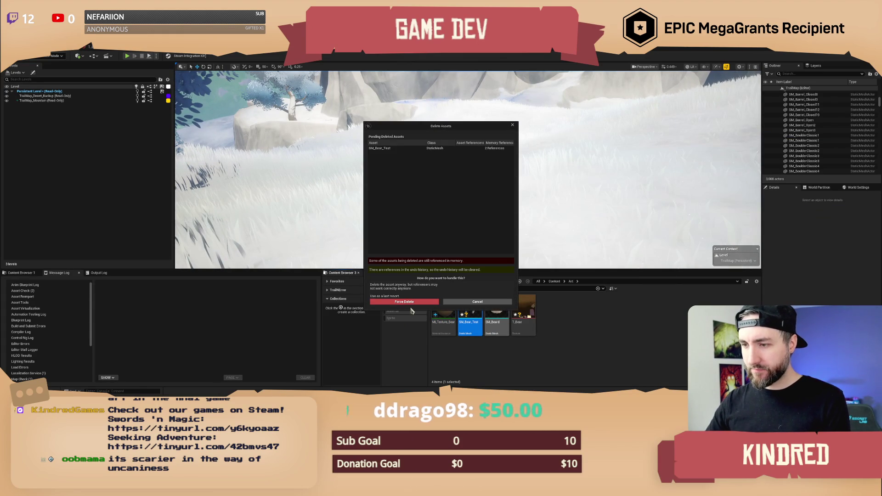
{"action": "left_click", "coordinate": [524, 317]}
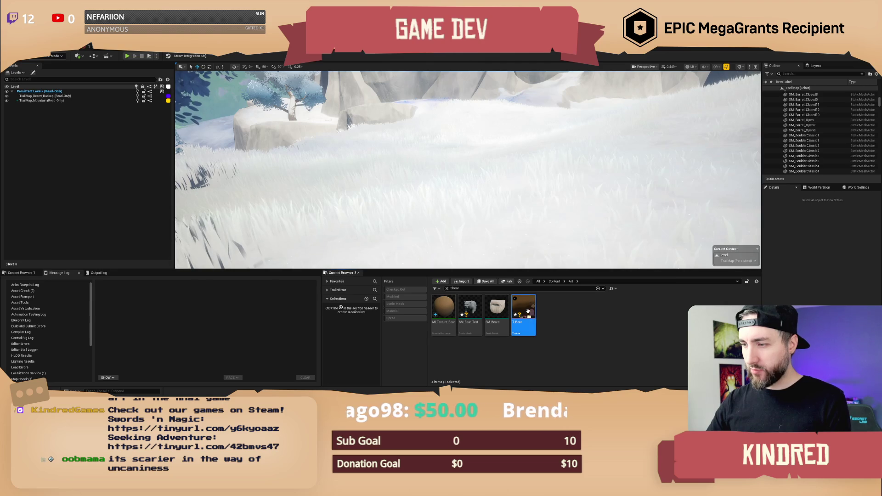
Force-delete the SM_Bear_Test asset from the Content Browser and switch to Maya.
{"action": "right_click", "coordinate": [528, 322]}
{"action": "left_click", "coordinate": [532, 370]}
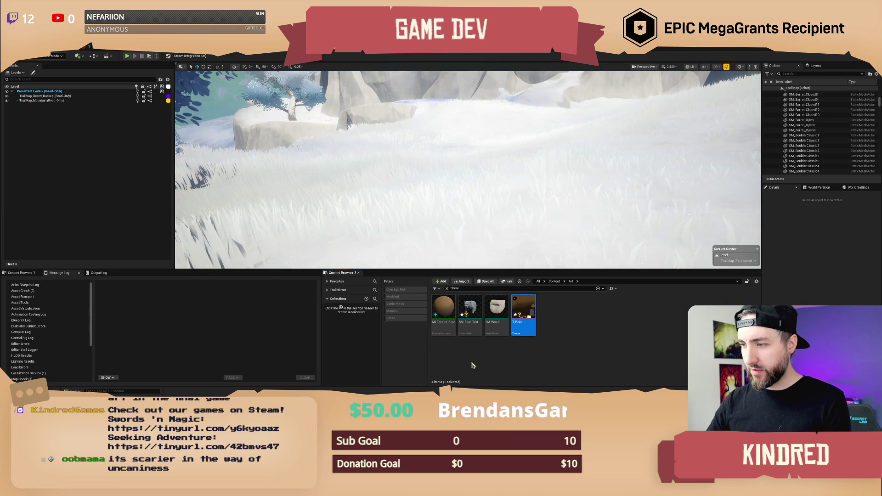
{"action": "left_click", "coordinate": [475, 345]}
{"action": "right_click", "coordinate": [474, 312]}
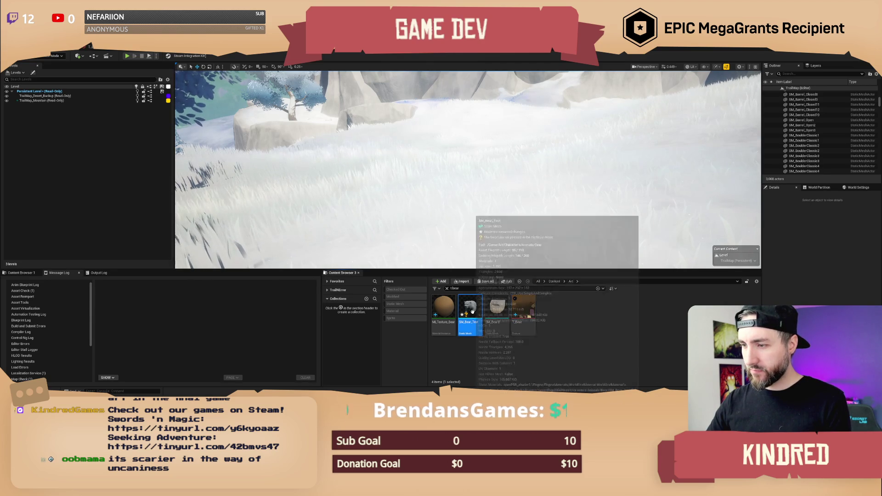
{"action": "left_click", "coordinate": [487, 246]}
{"action": "left_click", "coordinate": [436, 302]}
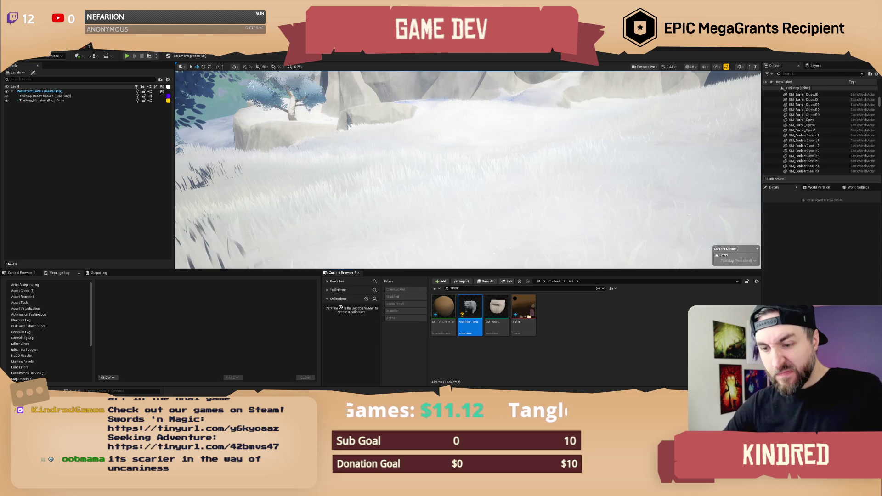
{"action": "key", "text": "alt+Tab"}
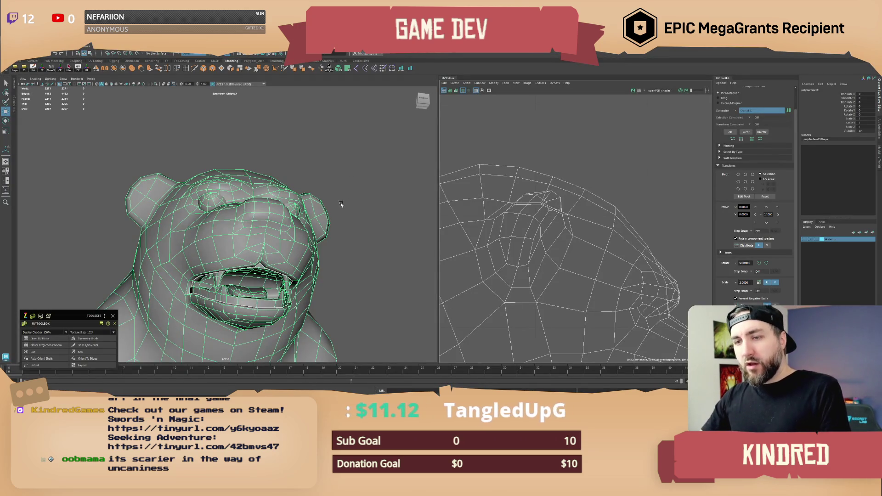
Deselect the bear, maximize the perspective panel, and orbit to face the bear's front.
{"action": "scroll", "coordinate": [340, 205], "scroll_direction": "down", "scroll_amount": 6}
{"action": "left_click", "coordinate": [255, 260]}
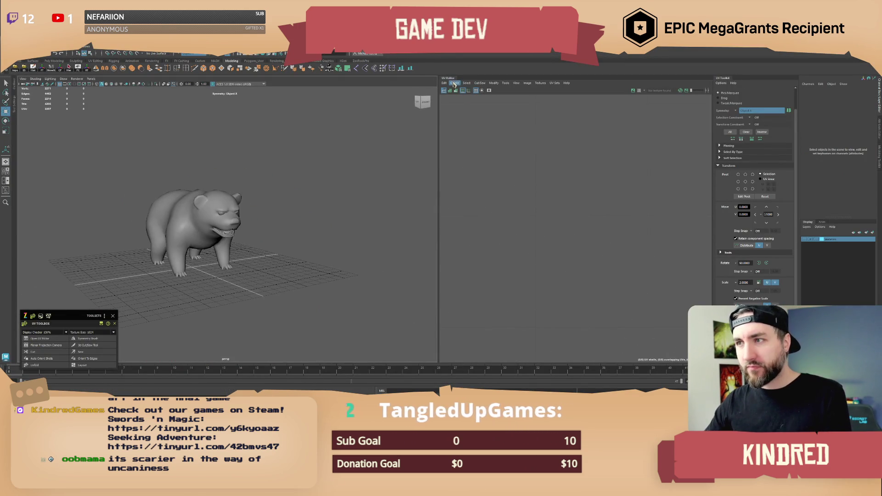
{"action": "key", "text": "space"}
{"action": "scroll", "coordinate": [387, 235], "scroll_direction": "up", "scroll_amount": 5}
{"action": "mouse_move", "coordinate": [387, 235]}
{"action": "left_mouse_down", "text": "alt"}
{"action": "mouse_move", "coordinate": [390, 250]}
{"action": "mouse_move", "coordinate": [427, 250]}
{"action": "mouse_move", "coordinate": [458, 270]}
{"action": "mouse_move", "coordinate": [566, 244]}
{"action": "left_mouse_up", "text": "alt"}
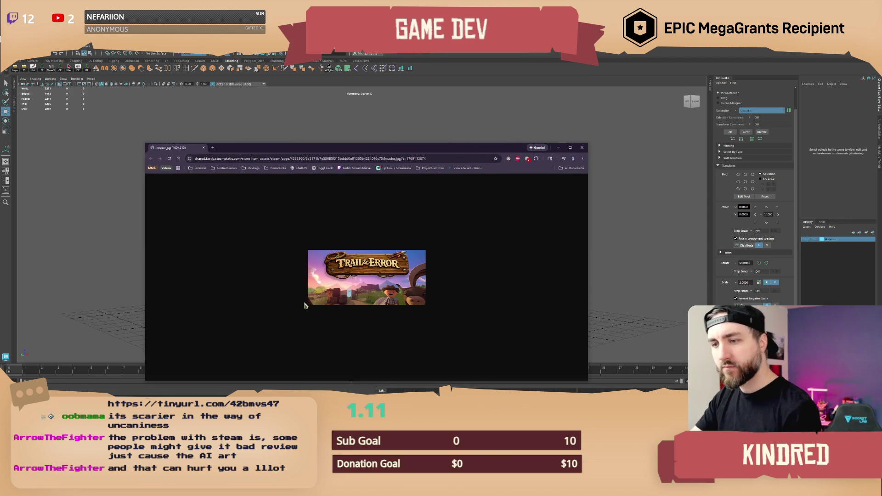
Zoom and maximize the Trail & Error header image window, then restore and close it.
{"action": "scroll", "coordinate": [383, 295], "scroll_direction": "down", "scroll_amount": 1, "text": "ctrl"}
{"action": "scroll", "coordinate": [383, 294], "scroll_direction": "up", "scroll_amount": 5, "text": "ctrl"}
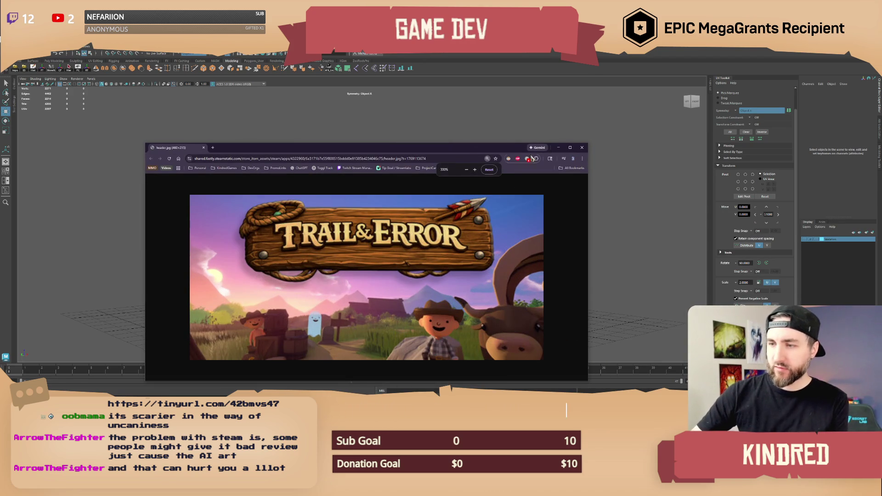
{"action": "left_click", "coordinate": [570, 148]}
{"action": "scroll", "coordinate": [554, 205], "scroll_direction": "up", "scroll_amount": 1, "text": "ctrl"}
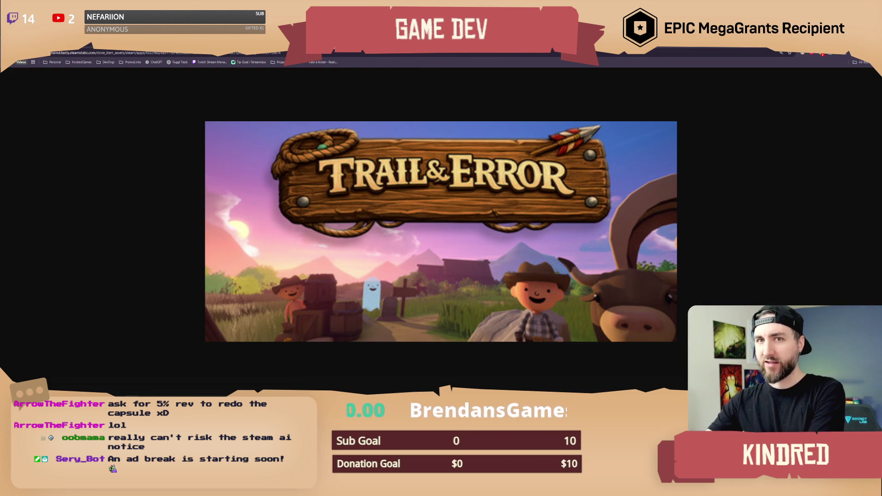
{"action": "mouse_move", "coordinate": [597, 44]}
{"action": "left_mouse_down"}
{"action": "mouse_move", "coordinate": [652, 54]}
{"action": "mouse_move", "coordinate": [515, 91]}
{"action": "left_mouse_up"}
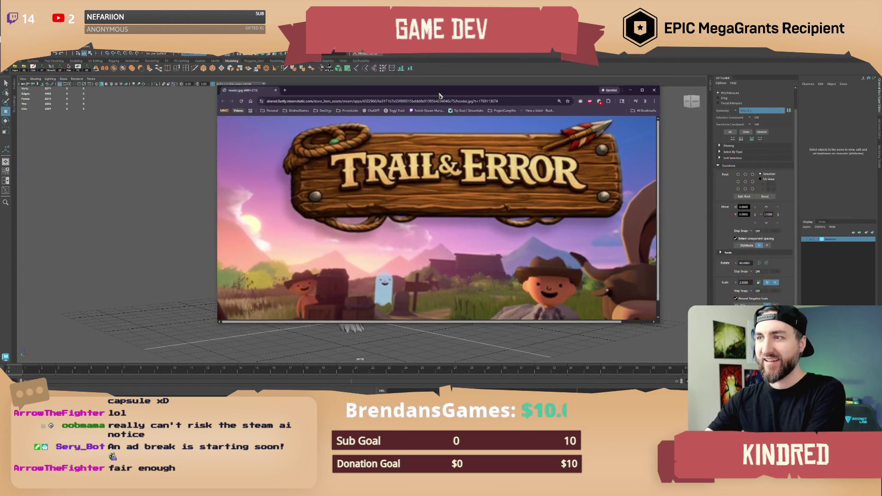
{"action": "left_click", "coordinate": [654, 90]}
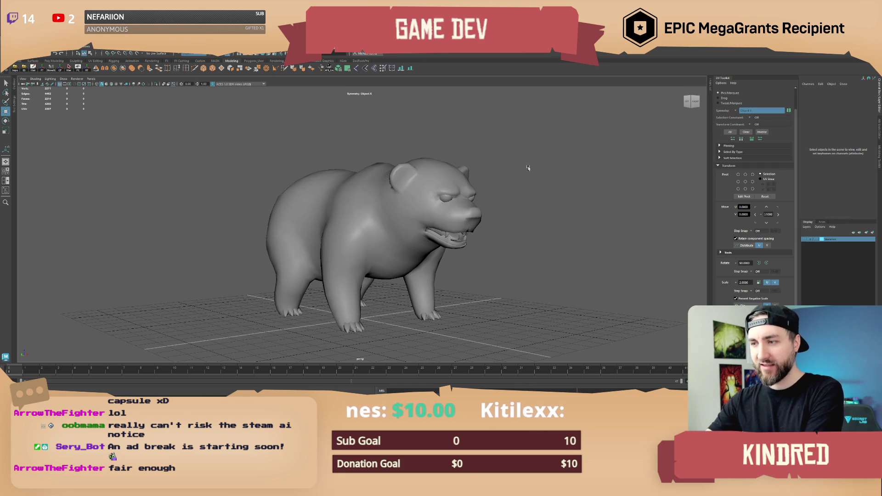
Orbit to a side view and turn on the skeleton layer's visibility to show the joints.
{"action": "left_click_drag", "start_coordinate": [522, 183], "coordinate": [474, 184], "text": "alt"}
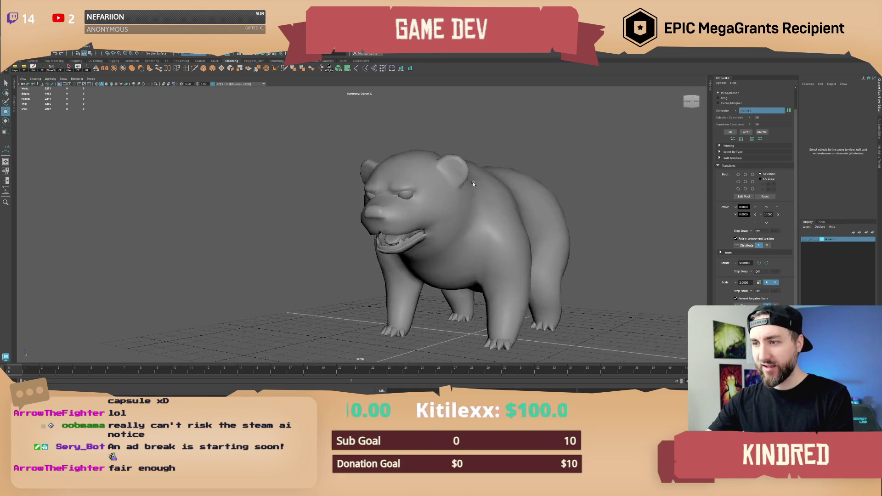
{"action": "scroll", "coordinate": [474, 184], "scroll_direction": "up", "scroll_amount": 8}
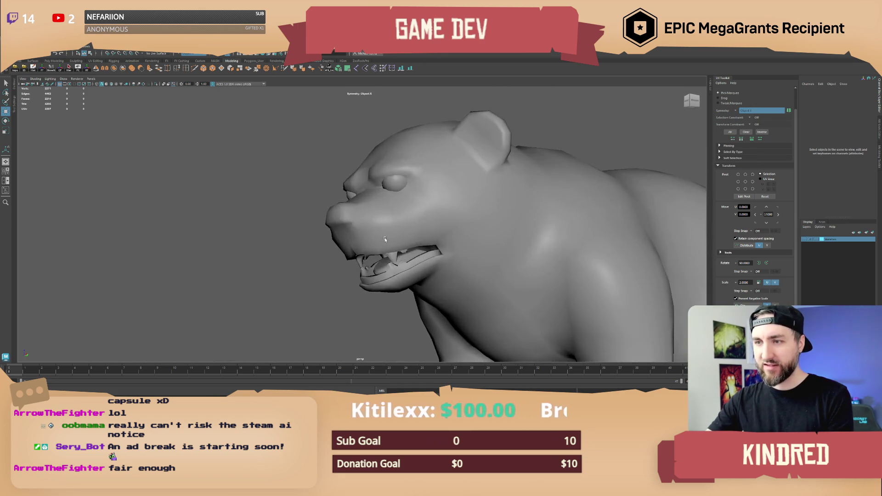
{"action": "mouse_move", "coordinate": [385, 240]}
{"action": "left_mouse_down", "text": "alt"}
{"action": "mouse_move", "coordinate": [469, 245]}
{"action": "mouse_move", "coordinate": [459, 252]}
{"action": "mouse_move", "coordinate": [459, 241]}
{"action": "left_mouse_up", "text": "alt"}
{"action": "left_click", "coordinate": [441, 239]}
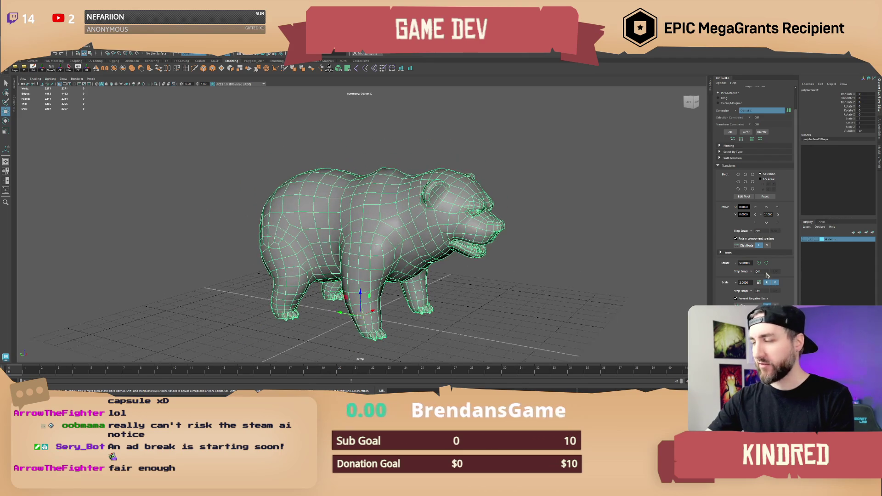
{"action": "left_click", "coordinate": [811, 242]}
{"action": "left_click", "coordinate": [557, 258]}
{"action": "mouse_move", "coordinate": [557, 258]}
{"action": "left_mouse_down", "text": "alt"}
{"action": "mouse_move", "coordinate": [505, 271]}
{"action": "mouse_move", "coordinate": [525, 261]}
{"action": "left_mouse_up", "text": "alt"}
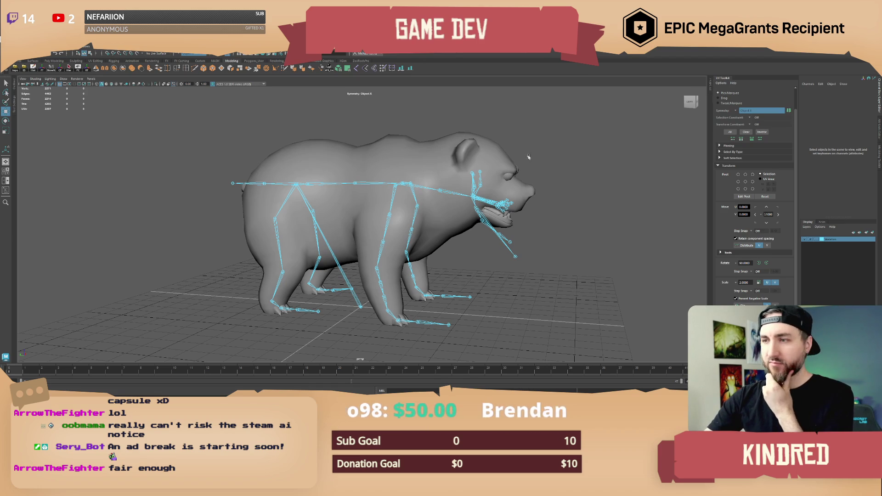
Orbit to a higher three-quarter view and select the bear's skeleton.
{"action": "mouse_move", "coordinate": [390, 173]}
{"action": "left_mouse_down", "text": "alt"}
{"action": "mouse_move", "coordinate": [466, 221]}
{"action": "mouse_move", "coordinate": [446, 222]}
{"action": "mouse_move", "coordinate": [457, 216]}
{"action": "mouse_move", "coordinate": [456, 231]}
{"action": "mouse_move", "coordinate": [486, 246]}
{"action": "mouse_move", "coordinate": [444, 257]}
{"action": "mouse_move", "coordinate": [457, 250]}
{"action": "left_mouse_up", "text": "alt"}
{"action": "left_click", "coordinate": [467, 221]}
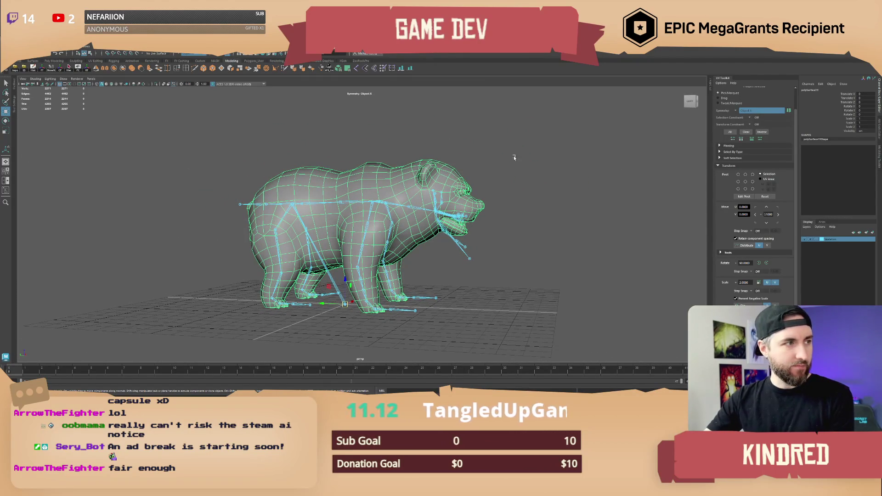
{"action": "mouse_move", "coordinate": [512, 161]}
{"action": "left_mouse_down", "text": "alt"}
{"action": "mouse_move", "coordinate": [487, 237]}
{"action": "mouse_move", "coordinate": [381, 264]}
{"action": "left_mouse_up", "text": "alt"}
{"action": "left_click", "coordinate": [330, 278]}
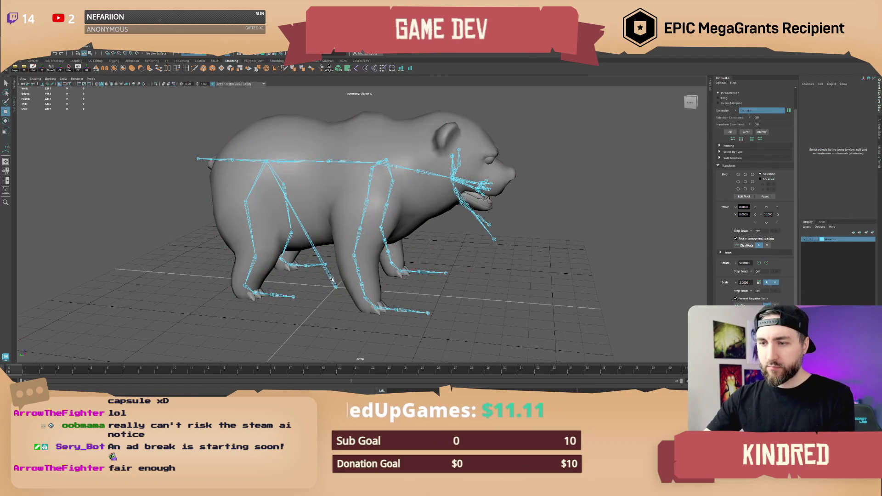
{"action": "left_click", "coordinate": [332, 279]}
{"action": "left_click_drag", "start_coordinate": [332, 279], "coordinate": [454, 260], "text": "alt"}
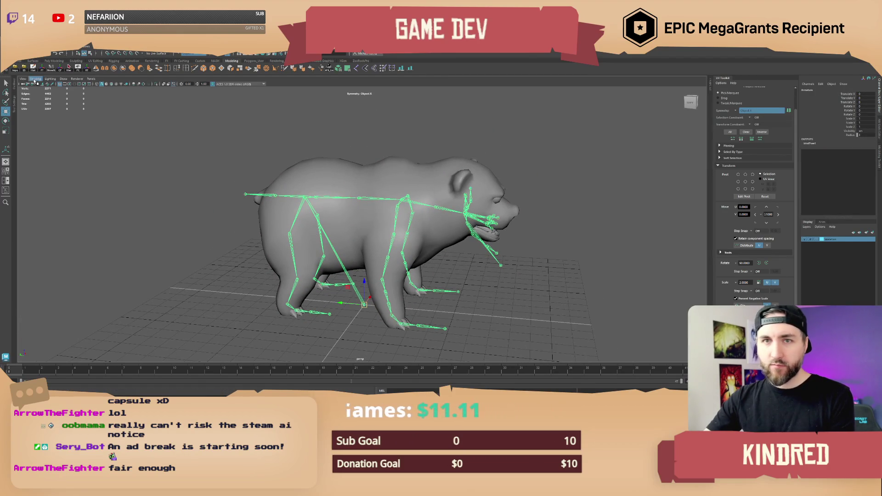
Open the Outliner and inspect Group, Armature and Root_M values, then switch to Unreal.
{"action": "left_click", "coordinate": [6, 190]}
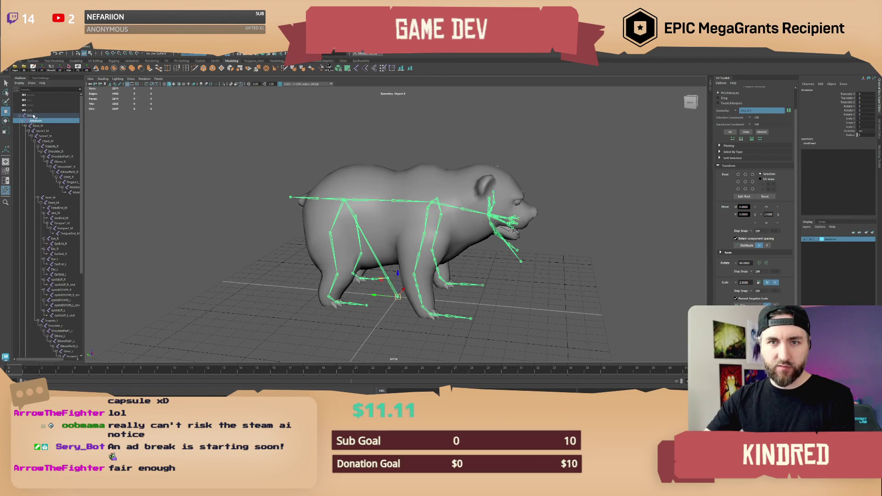
{"action": "left_click", "coordinate": [39, 116]}
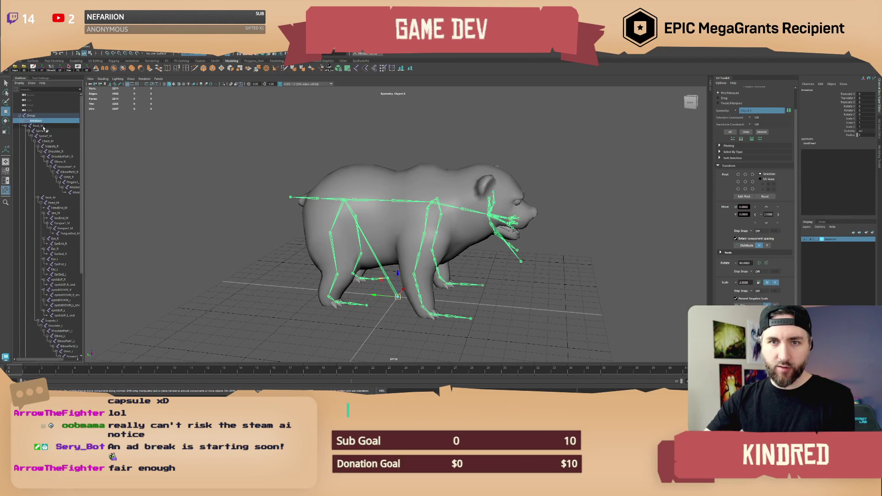
{"action": "left_click", "coordinate": [37, 126]}
{"action": "left_click", "coordinate": [44, 117]}
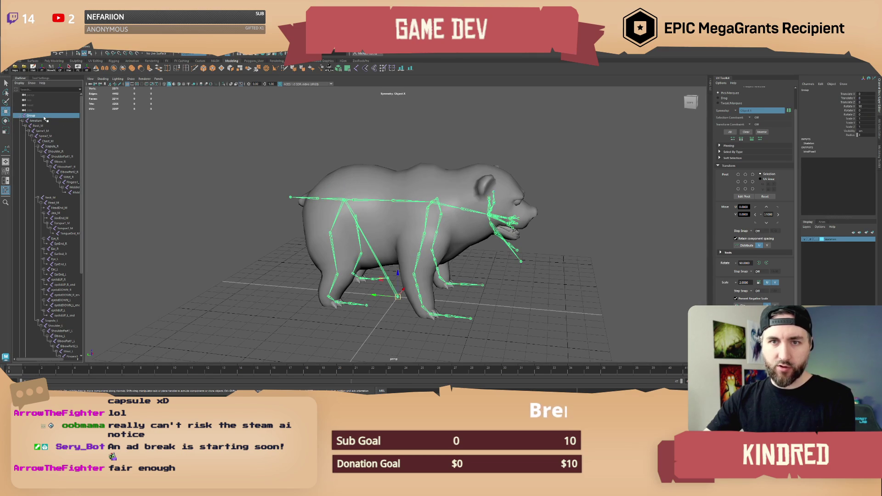
{"action": "left_click", "coordinate": [38, 121]}
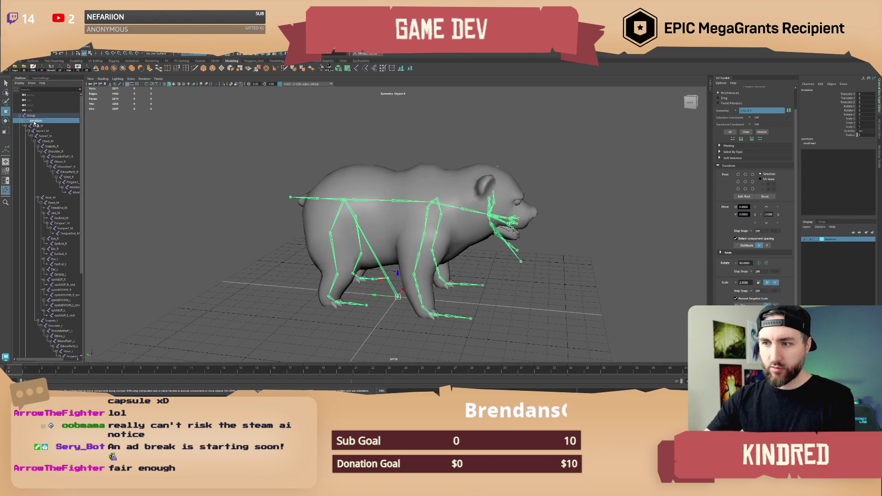
{"action": "left_click", "coordinate": [39, 126]}
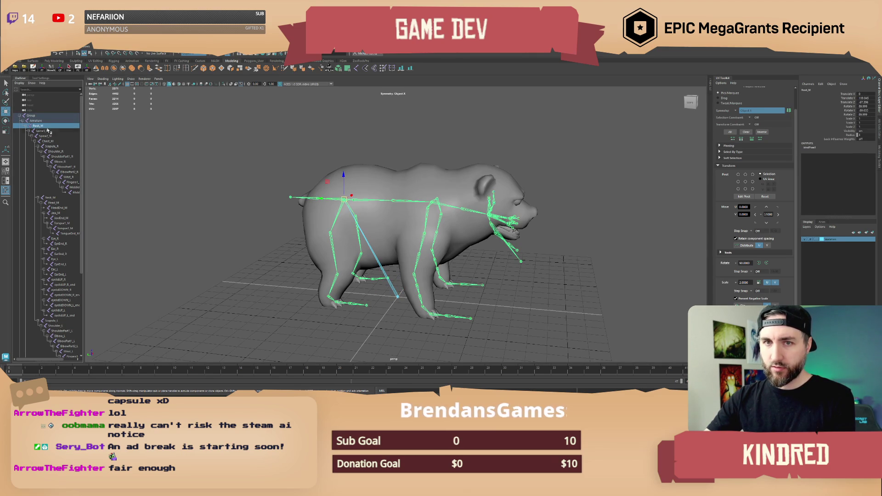
{"action": "left_click", "coordinate": [37, 120]}
{"action": "left_click", "coordinate": [34, 116]}
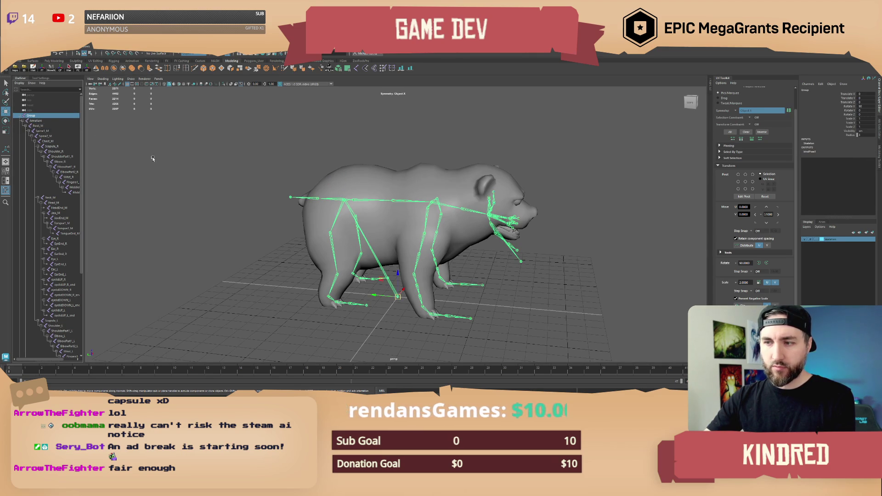
{"action": "key", "text": "alt+Tab"}
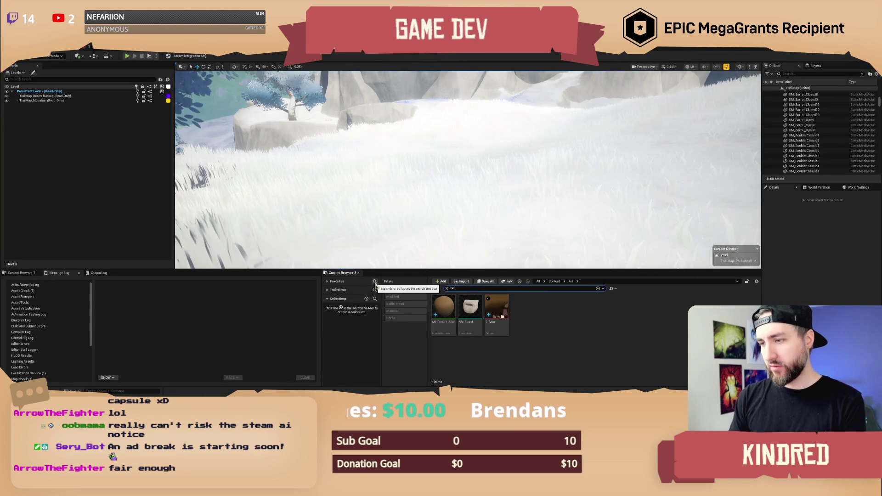
Search the Content Browser for 'bear sk' and open the SKM_Bear skeletal mesh.
{"action": "type", "text": "bear sk"}
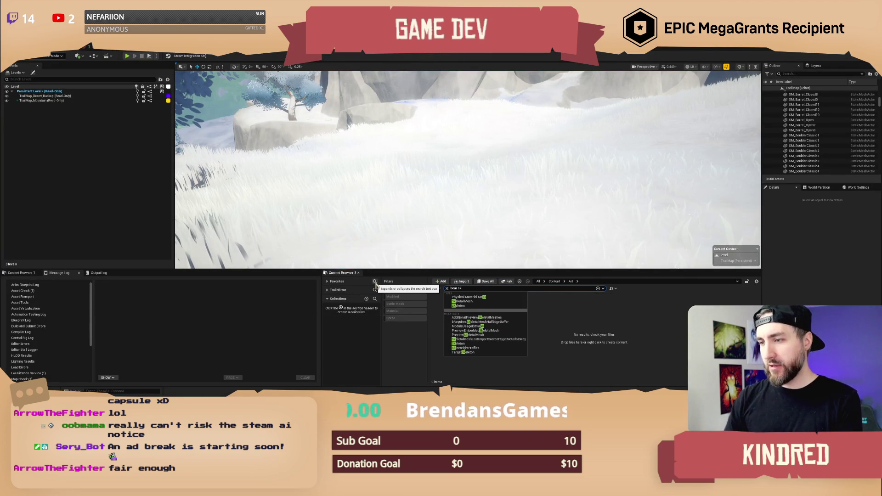
{"action": "left_click", "coordinate": [555, 281]}
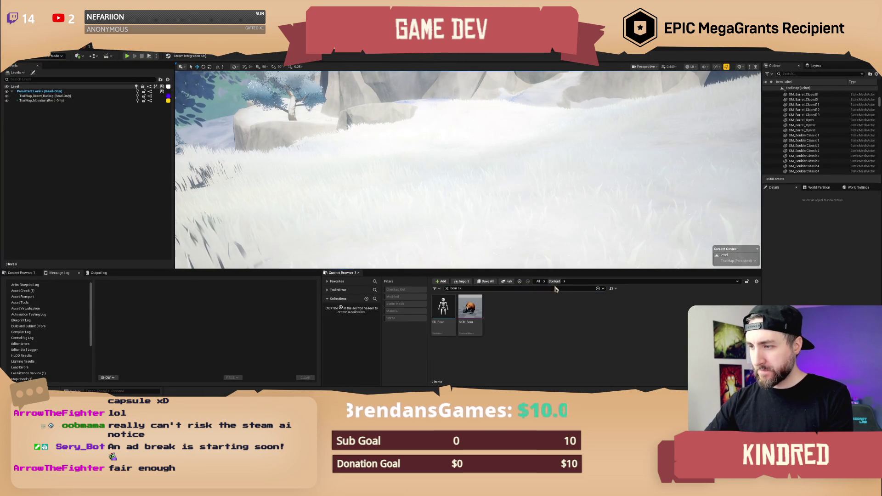
{"action": "double_click", "coordinate": [469, 312]}
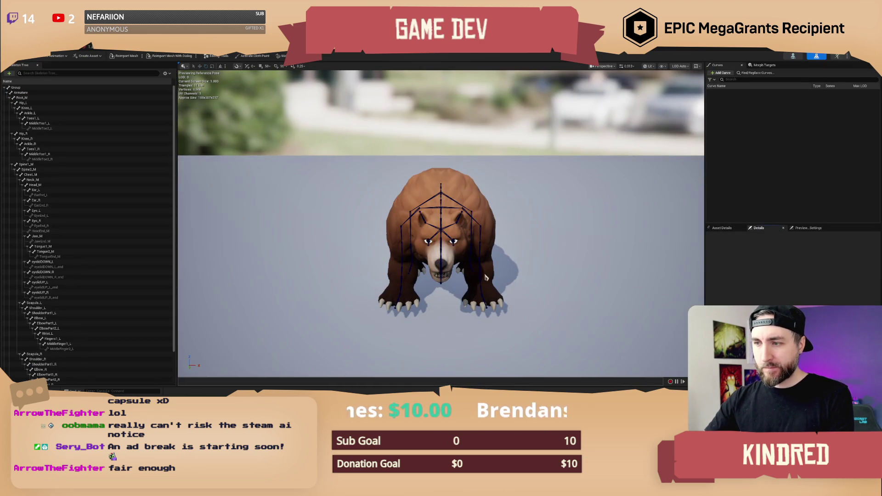
Orbit the SKM_Bear preview to inspect the textured brown bear from several angles.
{"action": "left_click_drag", "start_coordinate": [413, 253], "coordinate": [533, 245]}
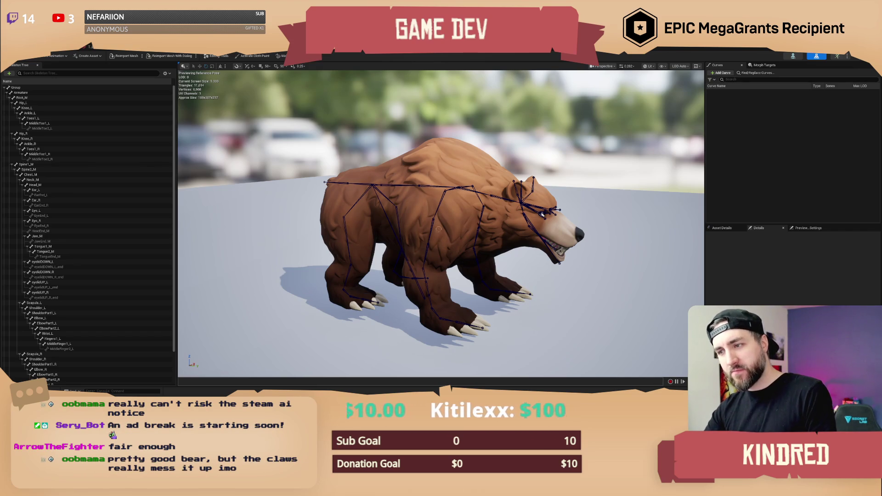
{"action": "left_click_drag", "start_coordinate": [446, 238], "coordinate": [458, 128]}
{"action": "left_click_drag", "start_coordinate": [377, 218], "coordinate": [388, 218]}
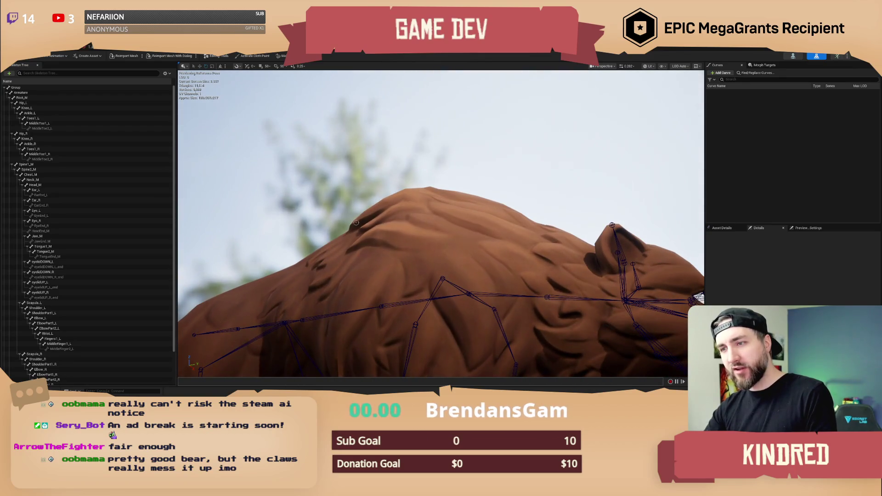
{"action": "mouse_move", "coordinate": [447, 250]}
{"action": "left_mouse_down"}
{"action": "mouse_move", "coordinate": [434, 229]}
{"action": "mouse_move", "coordinate": [324, 230]}
{"action": "left_mouse_up"}
{"action": "left_click_drag", "start_coordinate": [459, 230], "coordinate": [459, 209]}
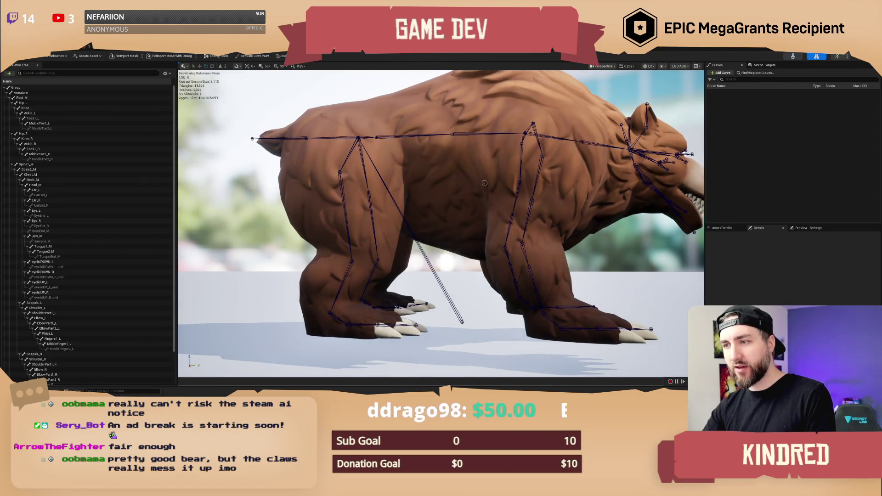
{"action": "left_click_drag", "start_coordinate": [484, 184], "coordinate": [429, 201]}
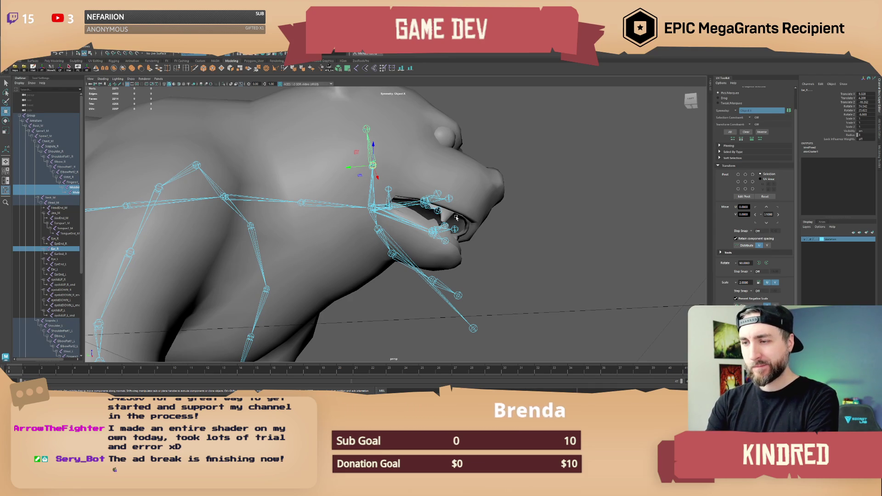
Select and frame the bear mesh, viewing it from slightly above.
{"action": "left_click", "coordinate": [498, 154]}
{"action": "key", "text": "f"}
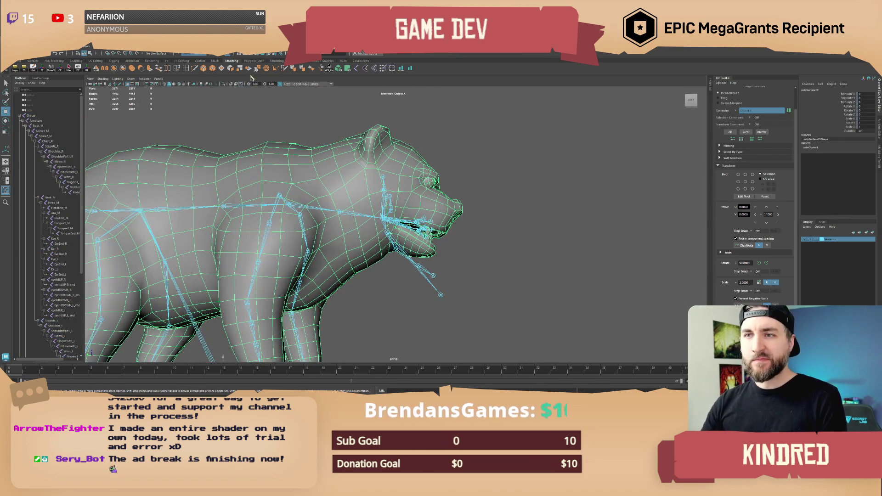
{"action": "left_click_drag", "start_coordinate": [358, 178], "coordinate": [391, 201], "text": "alt"}
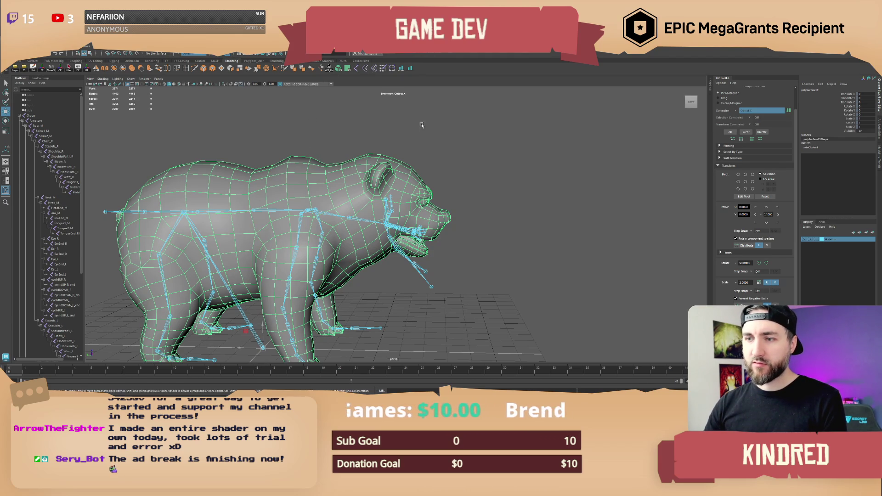
Select the Ear_R joint and undo the Smooth Bind Skin with repeated Ctrl+Z.
{"action": "left_click_drag", "start_coordinate": [382, 206], "coordinate": [447, 176]}
{"action": "key", "text": "ctrl+z"}
{"action": "key", "text": "ctrl+z"}
{"action": "key", "text": "ctrl+z"}
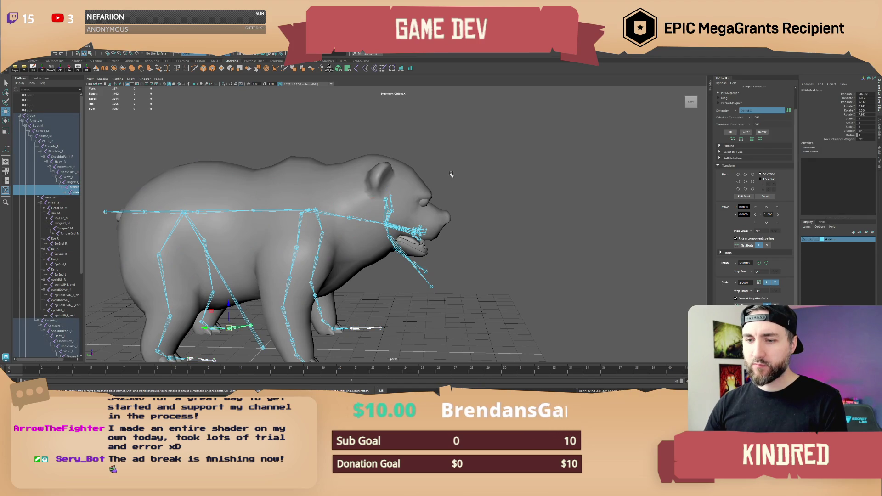
{"action": "key", "text": "ctrl+z"}
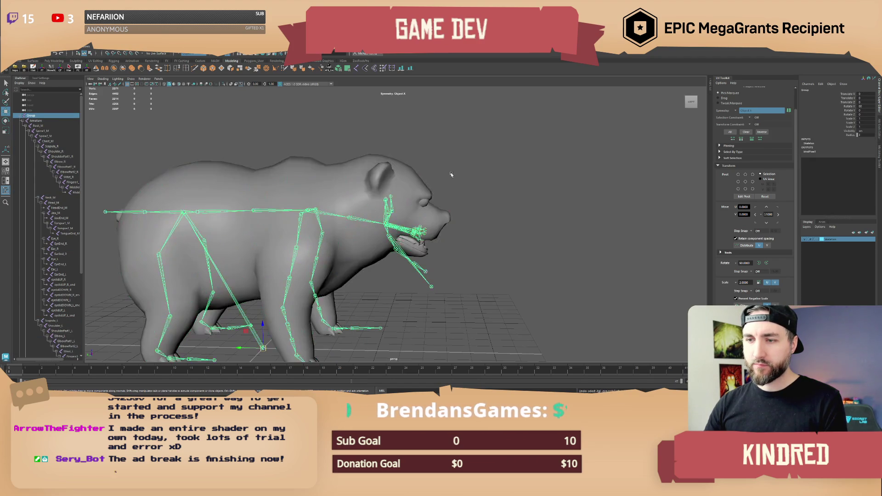
{"action": "key", "text": "ctrl+z"}
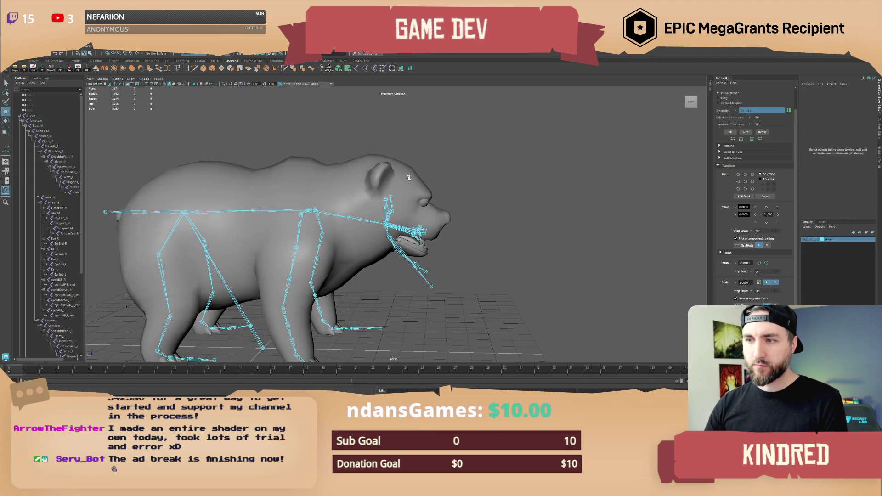
{"action": "left_click_drag", "start_coordinate": [458, 191], "coordinate": [271, 324], "text": "alt"}
{"action": "key", "text": "ctrl+z"}
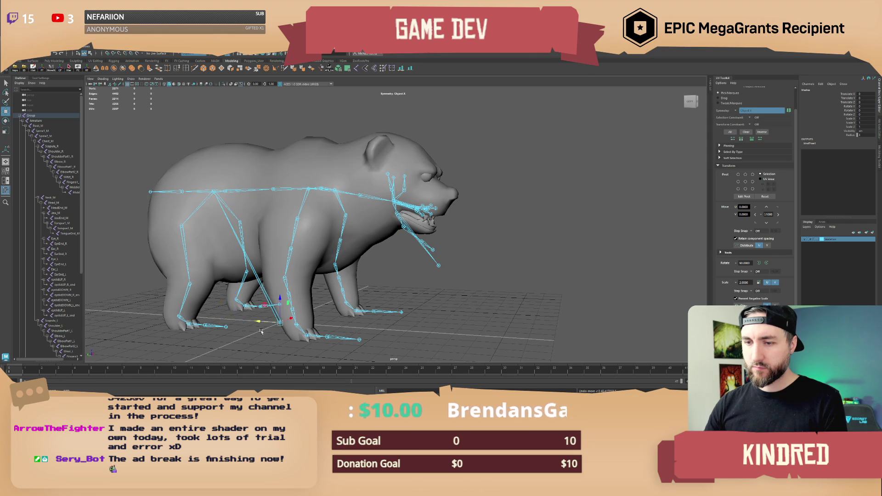
{"action": "left_click_drag", "start_coordinate": [271, 322], "coordinate": [256, 299], "text": "alt"}
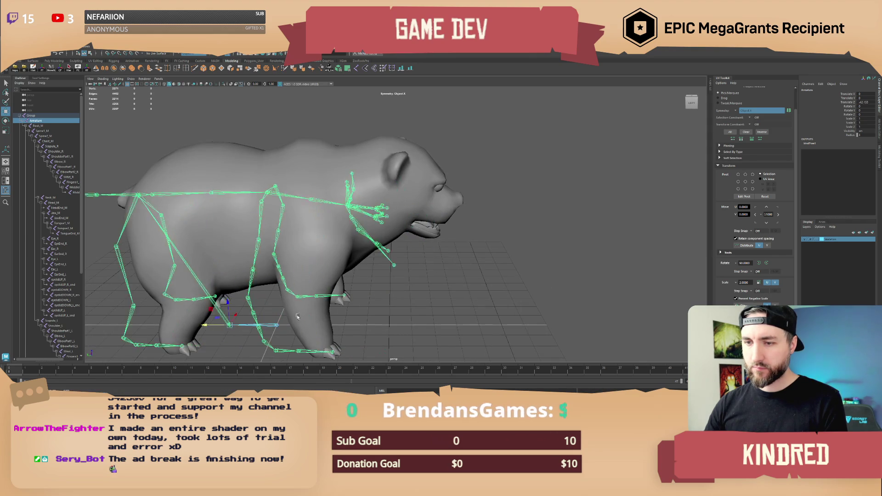
Clear the selection and reselect the bear mesh in a three-quarter front view.
{"action": "left_click", "coordinate": [482, 257]}
{"action": "left_click", "coordinate": [349, 239]}
{"action": "left_click_drag", "start_coordinate": [349, 239], "coordinate": [407, 217], "text": "alt"}
Template the skeleton layer and grow a face selection across the bear's chin.
{"action": "scroll", "coordinate": [407, 217], "scroll_direction": "up", "scroll_amount": 8}
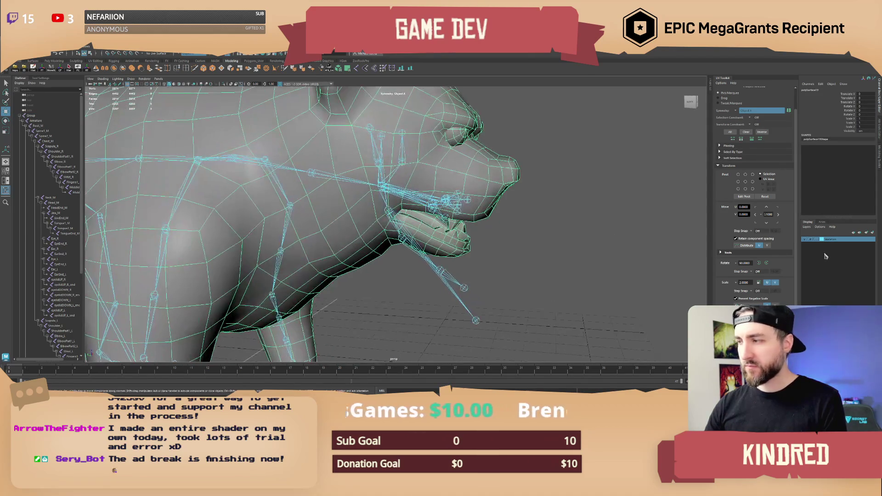
{"action": "left_click", "coordinate": [811, 239]}
{"action": "key", "text": "F11"}
{"action": "mouse_move", "coordinate": [414, 230]}
{"action": "left_mouse_down", "text": "alt"}
{"action": "mouse_move", "coordinate": [396, 254]}
{"action": "mouse_move", "coordinate": [458, 277]}
{"action": "left_mouse_up", "text": "alt"}
{"action": "key", "text": "shift+period"}
{"action": "key", "text": "shift+period"}
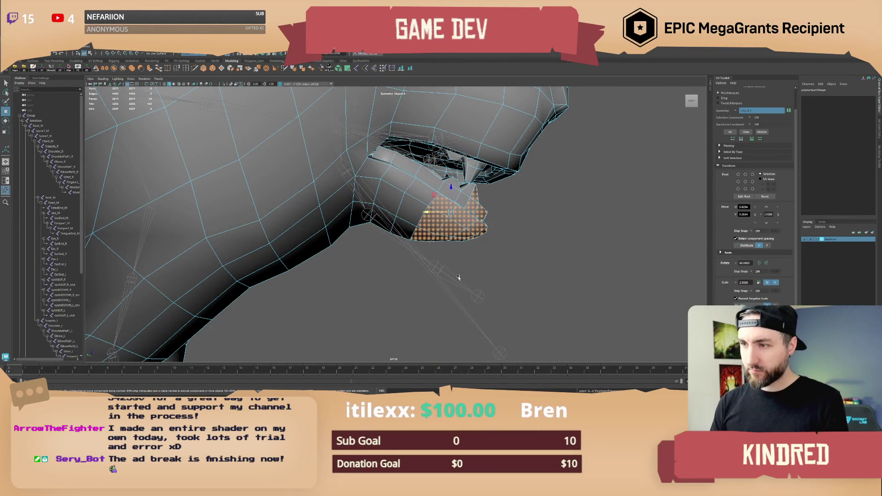
{"action": "key", "text": "shift+period"}
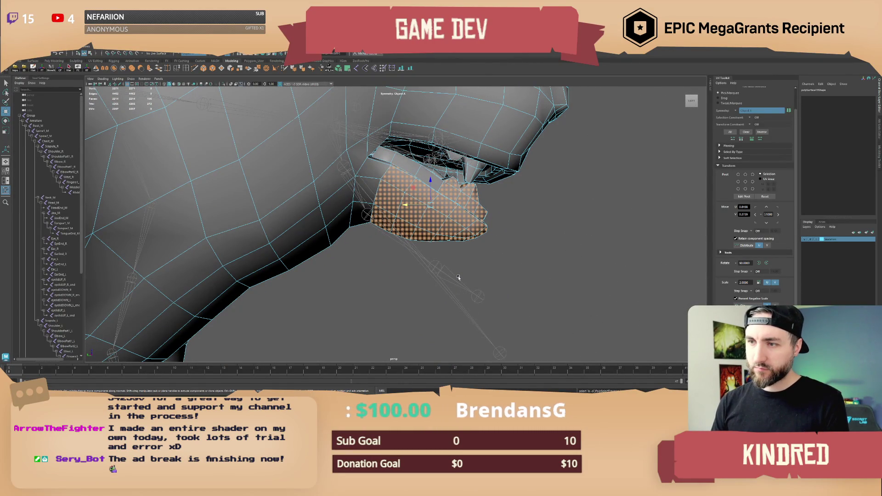
{"action": "key", "text": "shift+period"}
{"action": "left_click_drag", "start_coordinate": [458, 277], "coordinate": [428, 267], "text": "alt"}
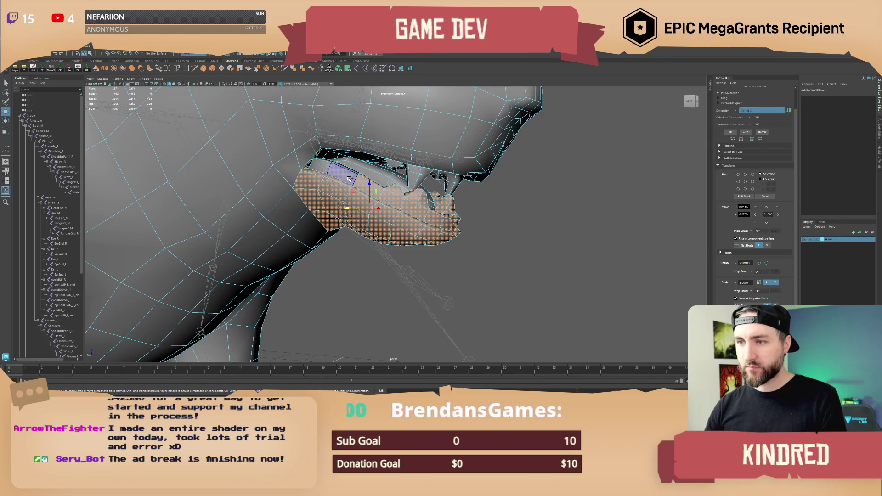
Select the upper jaw faces and inspect the open mouth from side, below and front.
{"action": "left_click", "coordinate": [370, 173]}
{"action": "mouse_move", "coordinate": [413, 206]}
{"action": "left_mouse_down", "text": "alt"}
{"action": "mouse_move", "coordinate": [369, 207]}
{"action": "mouse_move", "coordinate": [420, 222]}
{"action": "mouse_move", "coordinate": [412, 201]}
{"action": "mouse_move", "coordinate": [409, 231]}
{"action": "left_mouse_up", "text": "alt"}
{"action": "scroll", "coordinate": [420, 222], "scroll_direction": "up", "scroll_amount": 3}
{"action": "key", "text": "e"}
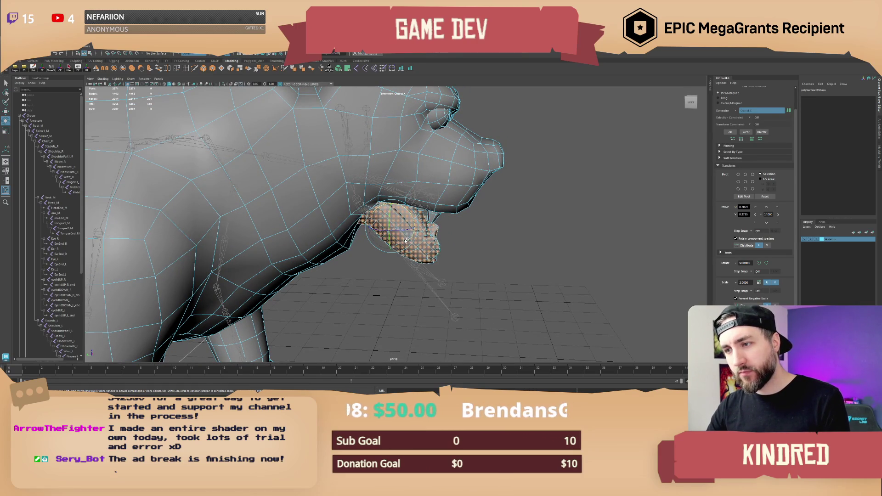
{"action": "left_click_drag", "start_coordinate": [418, 247], "coordinate": [421, 239], "text": "alt"}
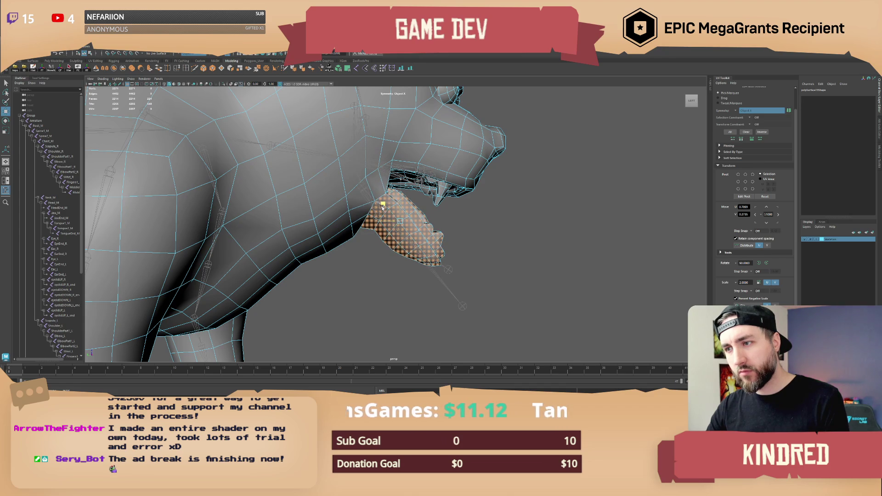
{"action": "mouse_move", "coordinate": [383, 207]}
{"action": "left_mouse_down", "text": "alt"}
{"action": "mouse_move", "coordinate": [383, 229]}
{"action": "mouse_move", "coordinate": [347, 197]}
{"action": "mouse_move", "coordinate": [319, 200]}
{"action": "mouse_move", "coordinate": [325, 220]}
{"action": "left_mouse_up", "text": "alt"}
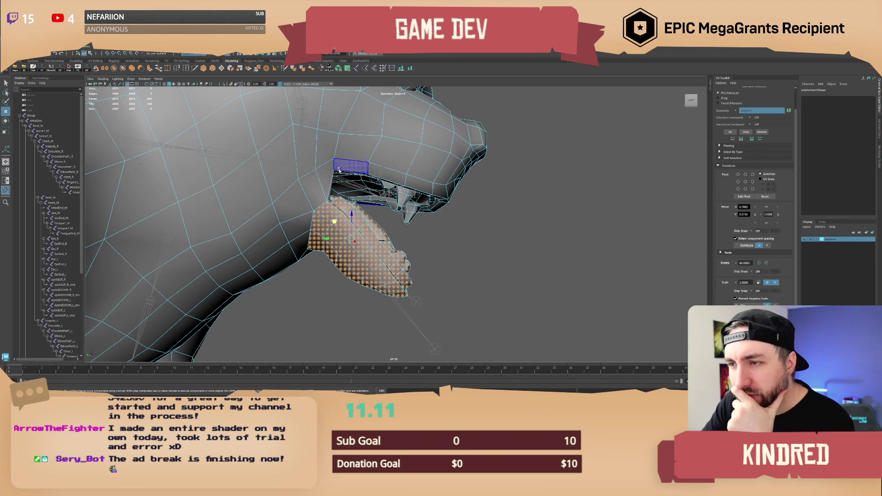
{"action": "left_click_drag", "start_coordinate": [354, 181], "coordinate": [367, 205], "text": "alt"}
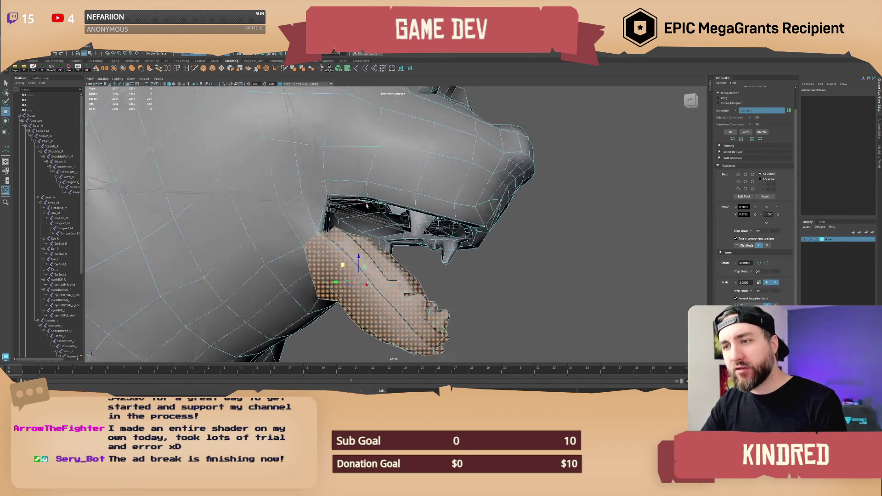
Pull the mouth-corner vertex down, then select the lower jaw faces.
{"action": "right_click_drag", "start_coordinate": [325, 185], "coordinate": [336, 175]}
{"action": "left_click_drag", "start_coordinate": [335, 176], "coordinate": [383, 195], "text": "alt"}
{"action": "left_click", "coordinate": [303, 179]}
{"action": "middle_click_drag", "start_coordinate": [382, 195], "coordinate": [385, 209]}
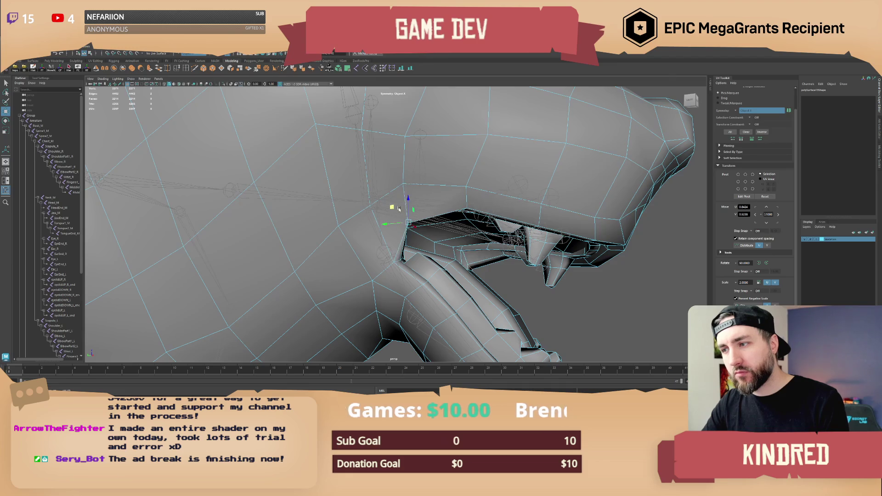
{"action": "mouse_move", "coordinate": [392, 205]}
{"action": "left_mouse_down", "text": "alt"}
{"action": "mouse_move", "coordinate": [399, 203]}
{"action": "mouse_move", "coordinate": [366, 181]}
{"action": "mouse_move", "coordinate": [457, 188]}
{"action": "mouse_move", "coordinate": [440, 178]}
{"action": "mouse_move", "coordinate": [446, 183]}
{"action": "left_mouse_up", "text": "alt"}
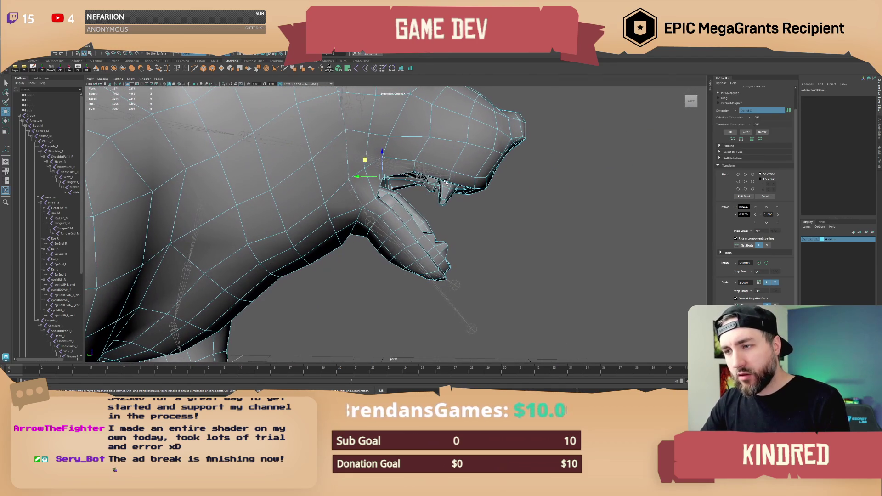
{"action": "left_click", "coordinate": [408, 217]}
{"action": "left_click_drag", "start_coordinate": [408, 216], "coordinate": [421, 224], "text": "alt"}
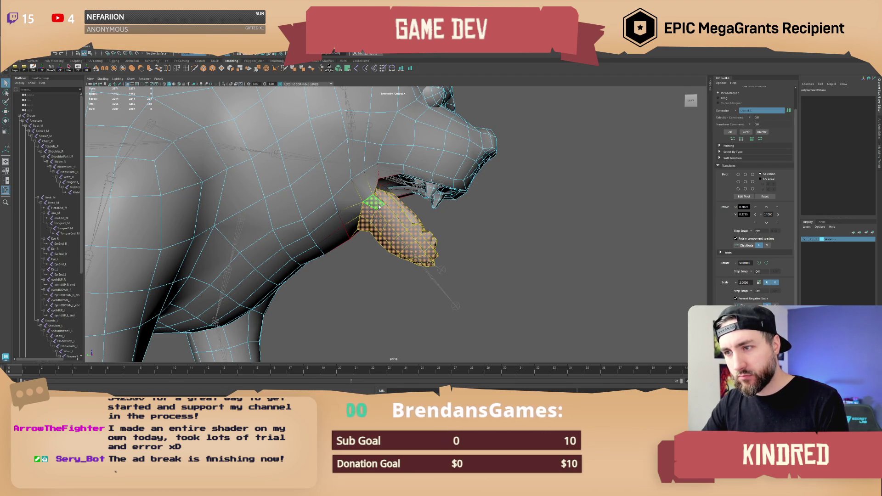
Move the selected lower jaw faces slightly down and check the result.
{"action": "left_click_drag", "start_coordinate": [374, 205], "coordinate": [374, 209]}
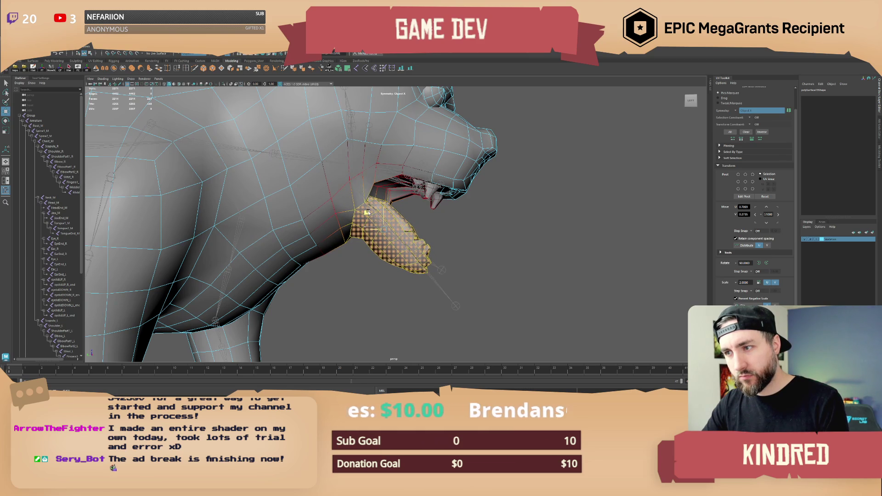
{"action": "mouse_move", "coordinate": [367, 213]}
{"action": "left_mouse_down", "text": "alt"}
{"action": "mouse_move", "coordinate": [283, 225]}
{"action": "mouse_move", "coordinate": [398, 222]}
{"action": "mouse_move", "coordinate": [368, 217]}
{"action": "mouse_move", "coordinate": [412, 214]}
{"action": "left_mouse_up", "text": "alt"}
{"action": "scroll", "coordinate": [363, 215], "scroll_direction": "down", "scroll_amount": 5}
{"action": "scroll", "coordinate": [409, 215], "scroll_direction": "up", "scroll_amount": 4}
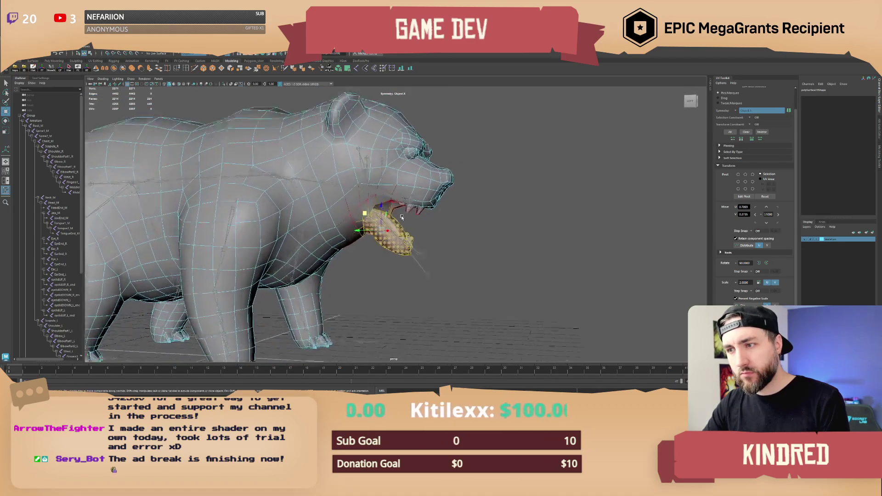
{"action": "left_click", "coordinate": [407, 216]}
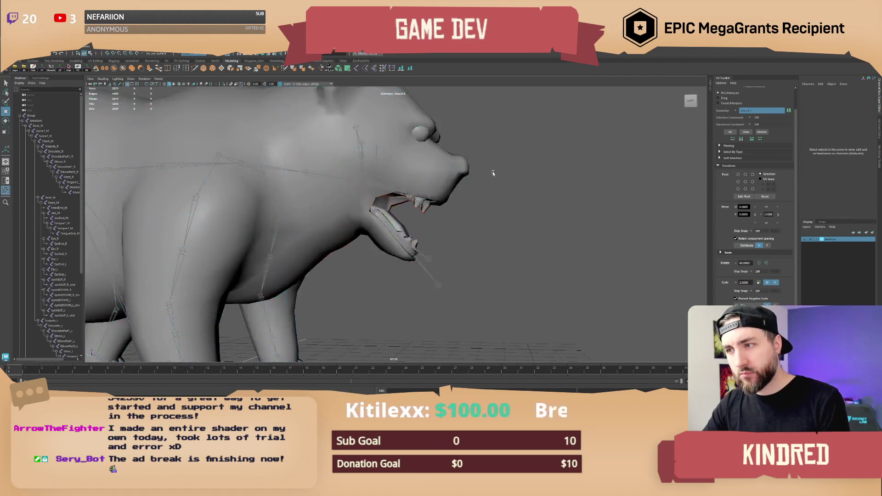
Select a jaw vertex in vertex mode and nudge it down and to the left.
{"action": "scroll", "coordinate": [390, 203], "scroll_direction": "down", "scroll_amount": 5}
{"action": "mouse_move", "coordinate": [391, 203]}
{"action": "left_mouse_down", "text": "alt"}
{"action": "mouse_move", "coordinate": [333, 193]}
{"action": "mouse_move", "coordinate": [455, 195]}
{"action": "left_mouse_up", "text": "alt"}
{"action": "scroll", "coordinate": [388, 217], "scroll_direction": "up", "scroll_amount": 4}
{"action": "left_click", "coordinate": [388, 218]}
{"action": "scroll", "coordinate": [388, 218], "scroll_direction": "up", "scroll_amount": 5}
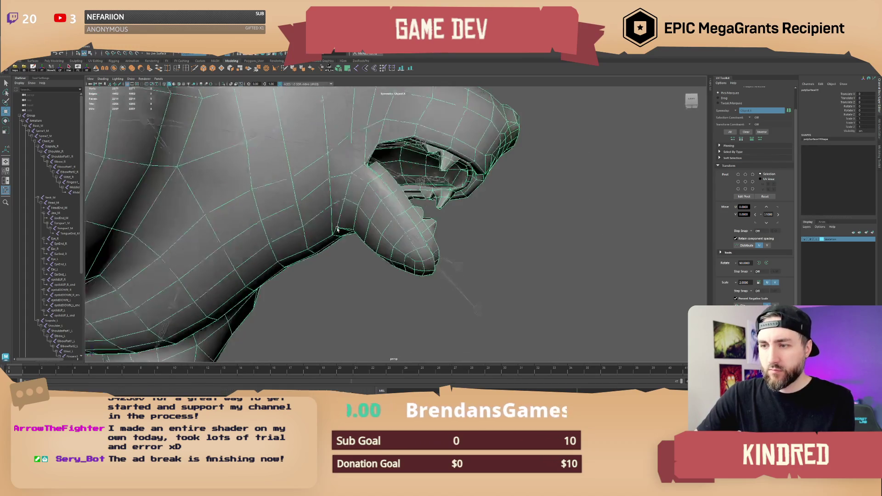
{"action": "key", "text": "F9"}
{"action": "mouse_move", "coordinate": [337, 224]}
{"action": "left_mouse_down", "text": "alt"}
{"action": "mouse_move", "coordinate": [319, 211]}
{"action": "mouse_move", "coordinate": [341, 239]}
{"action": "left_mouse_up", "text": "alt"}
{"action": "left_click", "coordinate": [340, 239]}
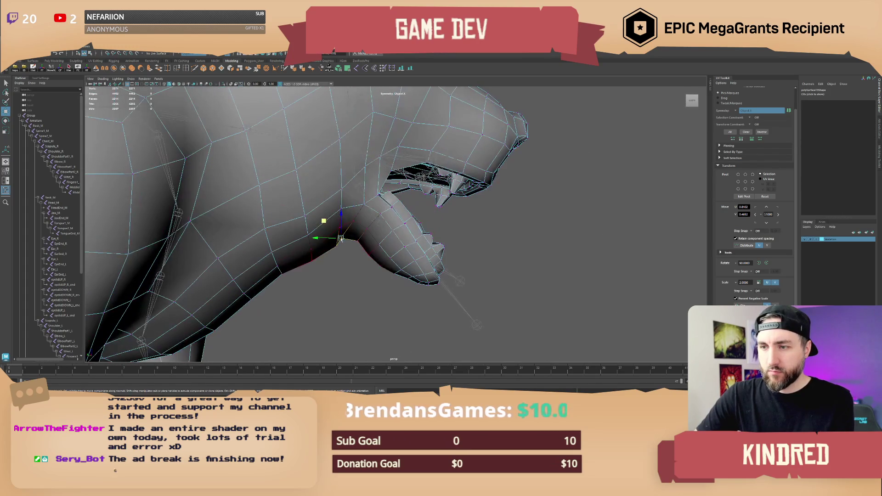
{"action": "middle_click_drag", "start_coordinate": [329, 225], "coordinate": [299, 244]}
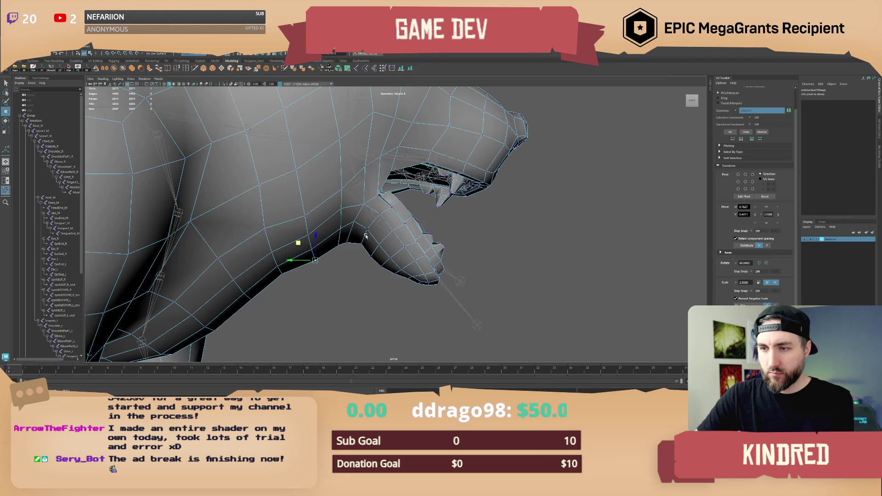
{"action": "scroll", "coordinate": [366, 235], "scroll_direction": "down", "scroll_amount": 5}
{"action": "left_click", "coordinate": [416, 196]}
{"action": "scroll", "coordinate": [416, 196], "scroll_direction": "down", "scroll_amount": 5}
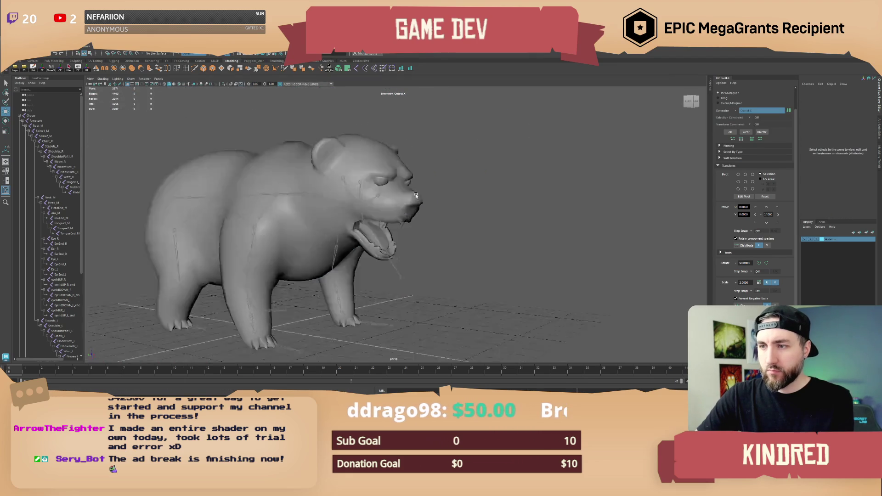
{"action": "mouse_move", "coordinate": [416, 196]}
{"action": "left_mouse_down", "text": "alt"}
{"action": "mouse_move", "coordinate": [331, 193]}
{"action": "mouse_move", "coordinate": [342, 213]}
{"action": "left_mouse_up", "text": "alt"}
{"action": "scroll", "coordinate": [346, 219], "scroll_direction": "up", "scroll_amount": 5}
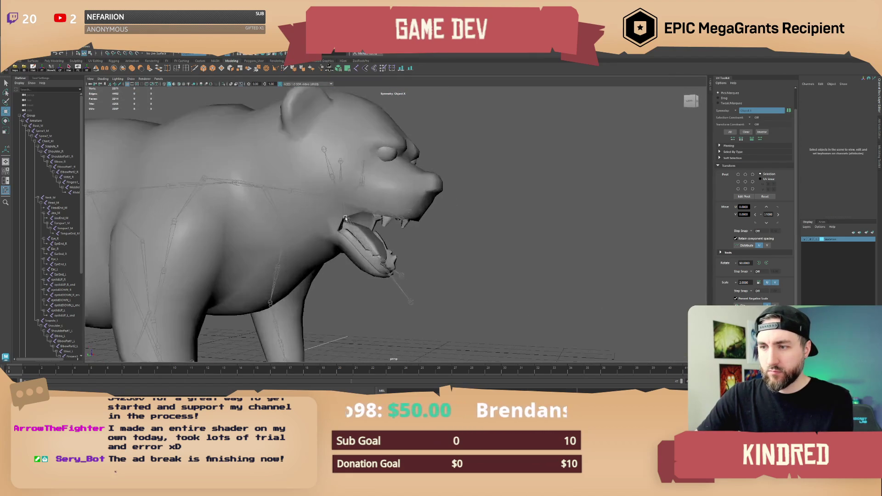
{"action": "left_click", "coordinate": [345, 219]}
{"action": "scroll", "coordinate": [333, 216], "scroll_direction": "up", "scroll_amount": 6}
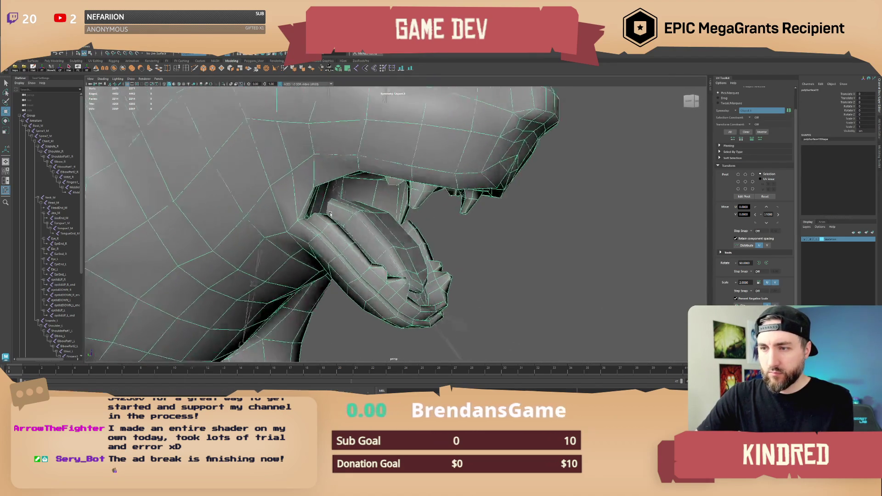
{"action": "left_click_drag", "start_coordinate": [330, 214], "coordinate": [317, 219], "text": "alt"}
{"action": "right_click_drag", "start_coordinate": [317, 218], "coordinate": [301, 219]}
{"action": "left_click", "coordinate": [330, 192]}
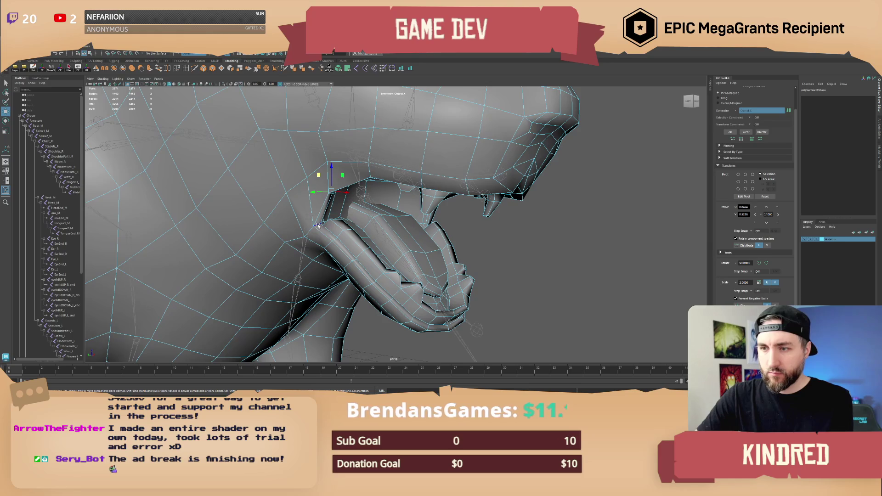
{"action": "left_click_drag", "start_coordinate": [318, 226], "coordinate": [392, 230], "text": "alt"}
{"action": "key", "text": "q"}
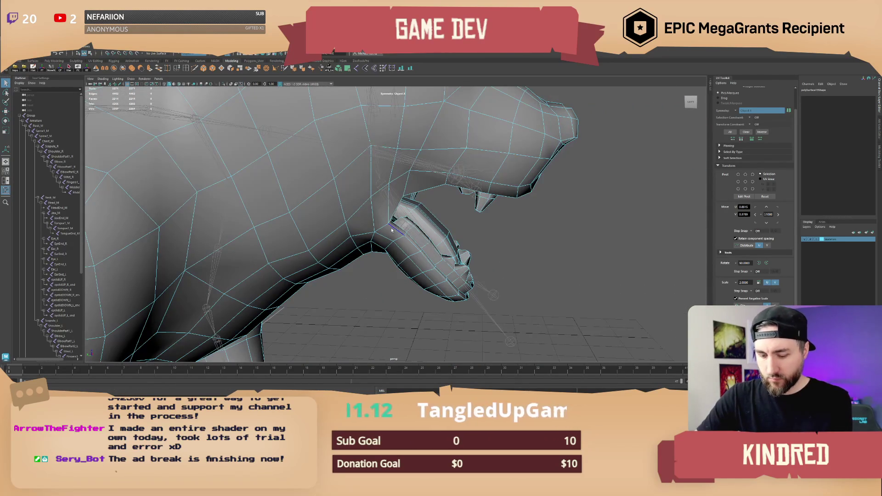
{"action": "key", "text": "w"}
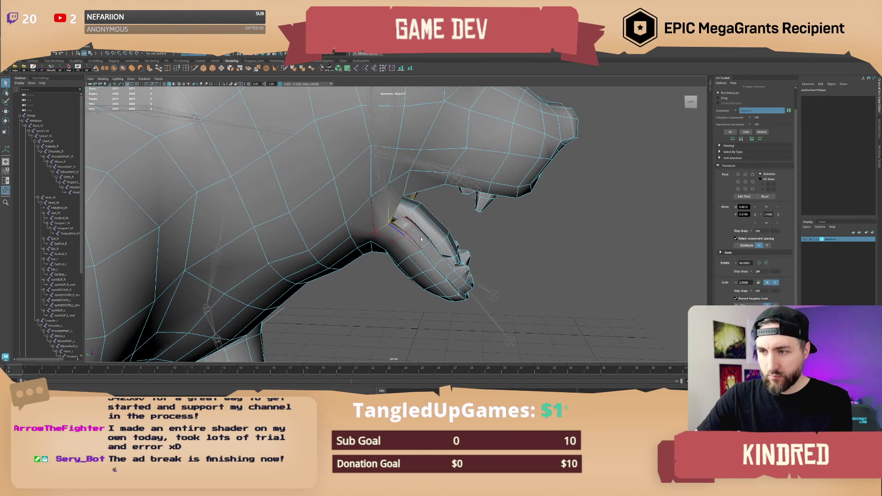
{"action": "mouse_move", "coordinate": [414, 230]}
{"action": "left_mouse_down", "text": "alt"}
{"action": "mouse_move", "coordinate": [387, 204]}
{"action": "mouse_move", "coordinate": [398, 211]}
{"action": "left_mouse_up", "text": "alt"}
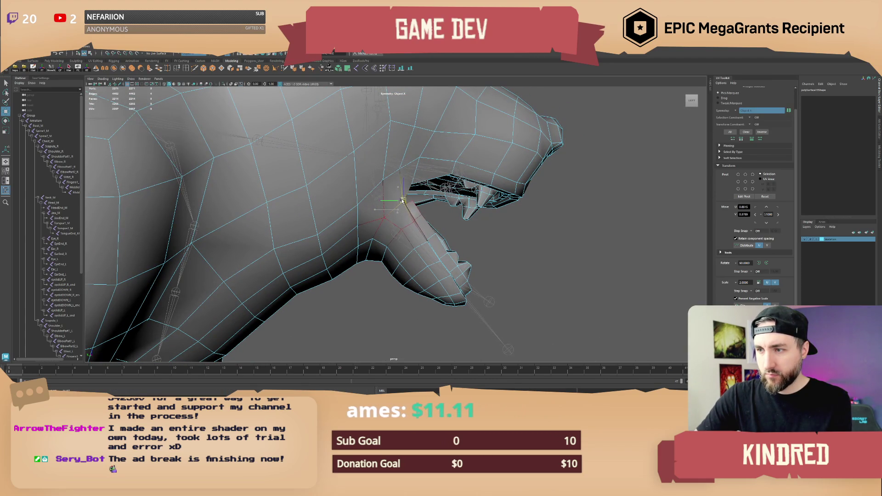
{"action": "mouse_move", "coordinate": [406, 201]}
{"action": "left_mouse_down", "text": "alt"}
{"action": "mouse_move", "coordinate": [383, 231]}
{"action": "mouse_move", "coordinate": [465, 200]}
{"action": "left_mouse_up", "text": "alt"}
{"action": "right_click_drag", "start_coordinate": [465, 199], "coordinate": [459, 216]}
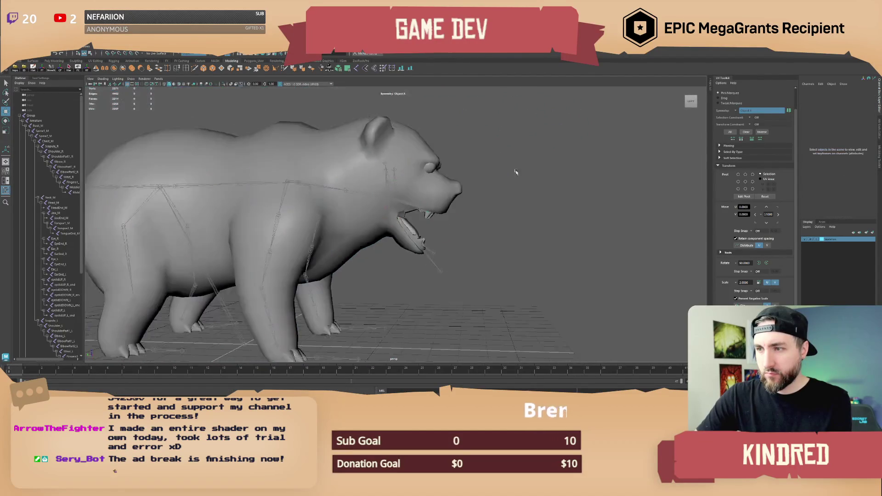
{"action": "mouse_move", "coordinate": [460, 216]}
{"action": "left_mouse_down", "text": "alt"}
{"action": "mouse_move", "coordinate": [384, 212]}
{"action": "mouse_move", "coordinate": [468, 215]}
{"action": "mouse_move", "coordinate": [441, 233]}
{"action": "mouse_move", "coordinate": [344, 257]}
{"action": "mouse_move", "coordinate": [479, 251]}
{"action": "left_mouse_up", "text": "alt"}
{"action": "scroll", "coordinate": [459, 221], "scroll_direction": "down", "scroll_amount": 3}
{"action": "scroll", "coordinate": [440, 233], "scroll_direction": "up", "scroll_amount": 3}
{"action": "scroll", "coordinate": [427, 228], "scroll_direction": "up", "scroll_amount": 5}
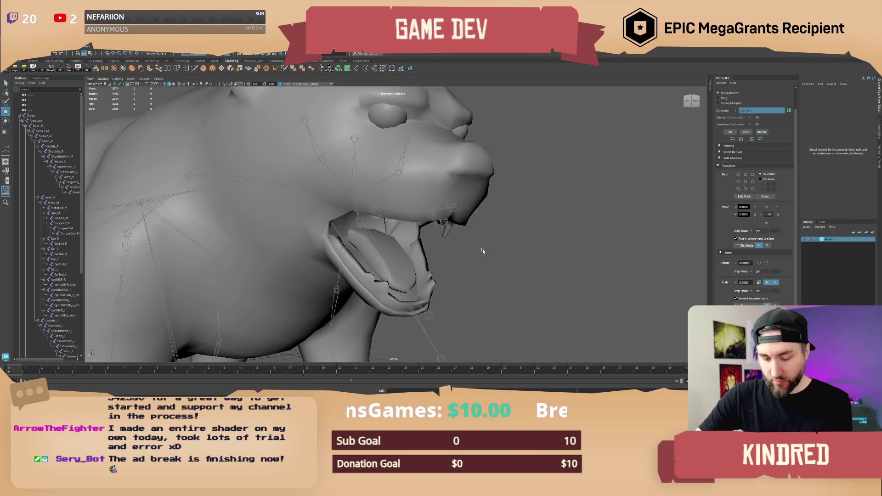
{"action": "scroll", "coordinate": [484, 251], "scroll_direction": "down", "scroll_amount": 8}
{"action": "scroll", "coordinate": [490, 221], "scroll_direction": "down", "scroll_amount": 10}
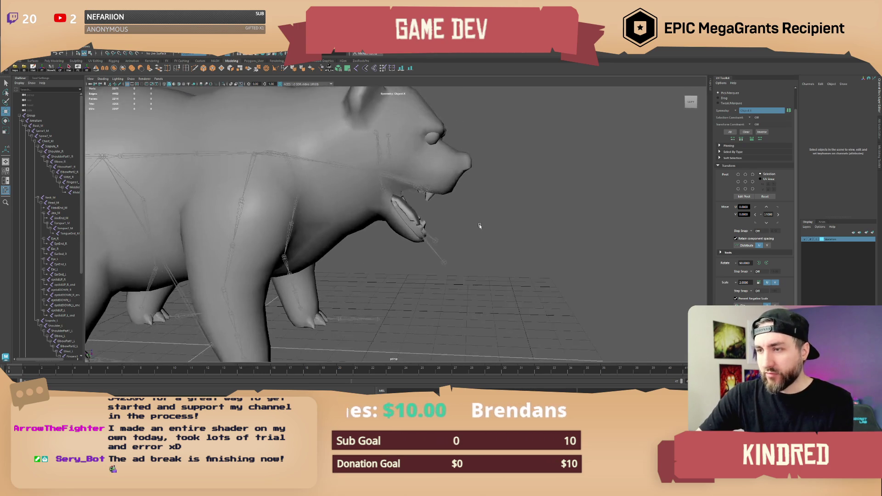
{"action": "left_click", "coordinate": [428, 219]}
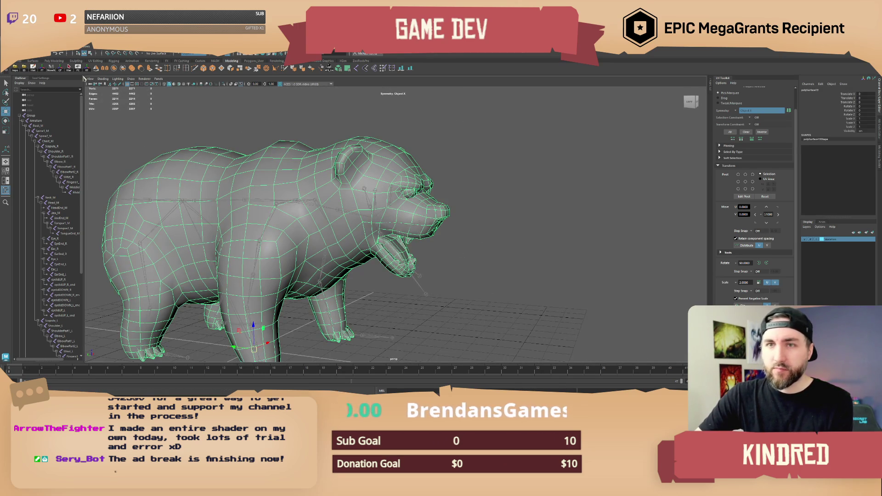
{"action": "left_click", "coordinate": [496, 189]}
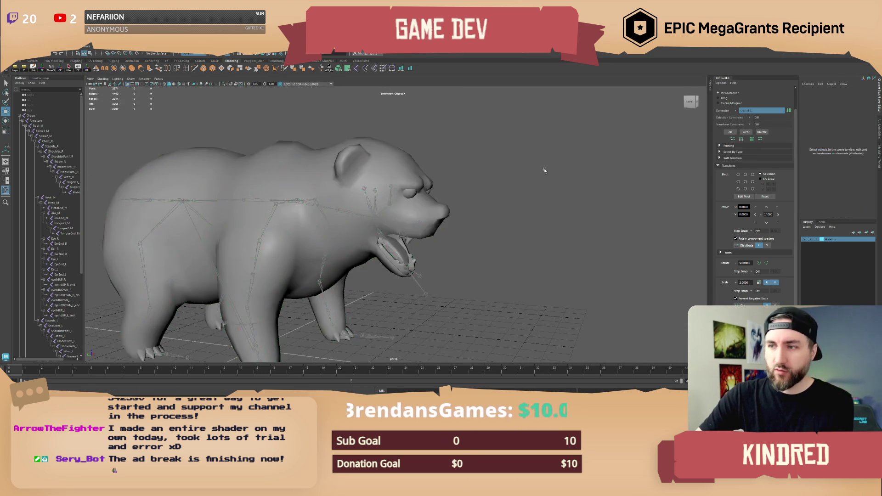
{"action": "mouse_move", "coordinate": [477, 218]}
{"action": "left_mouse_down", "text": "alt"}
{"action": "mouse_move", "coordinate": [453, 209]}
{"action": "mouse_move", "coordinate": [432, 234]}
{"action": "left_mouse_up", "text": "alt"}
{"action": "scroll", "coordinate": [432, 233], "scroll_direction": "up", "scroll_amount": 3}
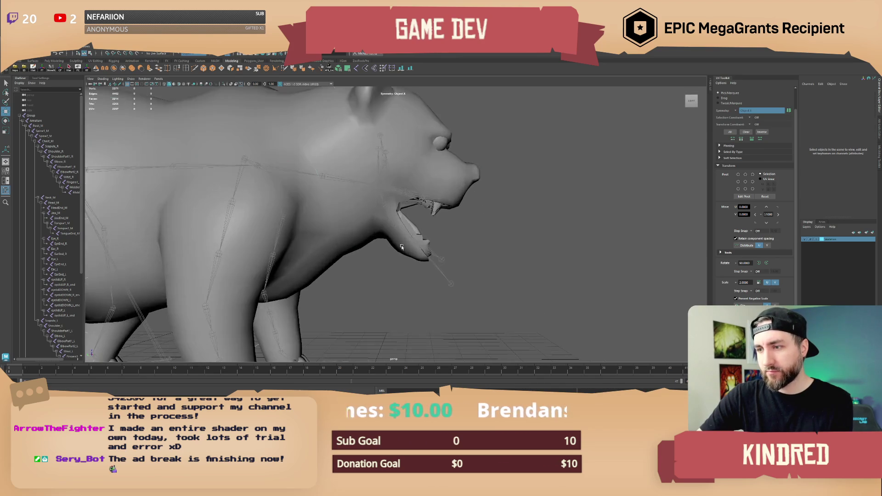
{"action": "left_click", "coordinate": [414, 213]}
{"action": "scroll", "coordinate": [405, 200], "scroll_direction": "up", "scroll_amount": 6}
{"action": "scroll", "coordinate": [404, 200], "scroll_direction": "down", "scroll_amount": 1}
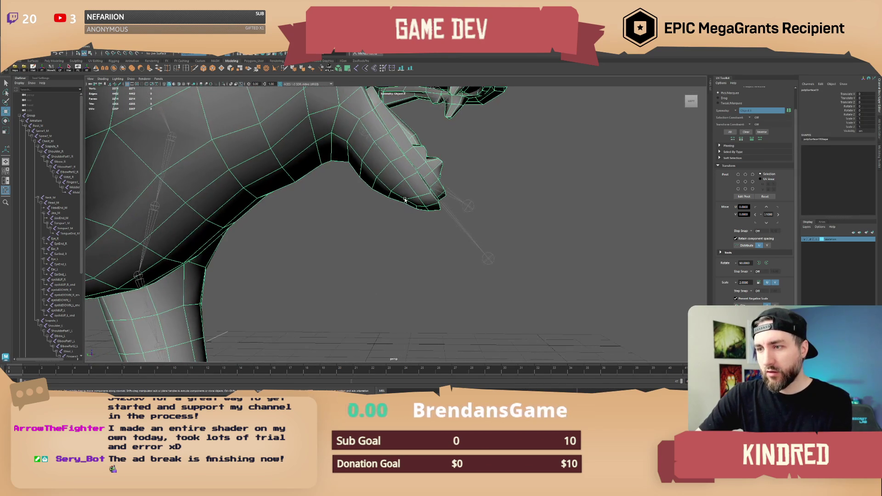
{"action": "scroll", "coordinate": [406, 203], "scroll_direction": "up", "scroll_amount": 2}
{"action": "right_click_drag", "start_coordinate": [407, 202], "coordinate": [401, 215]}
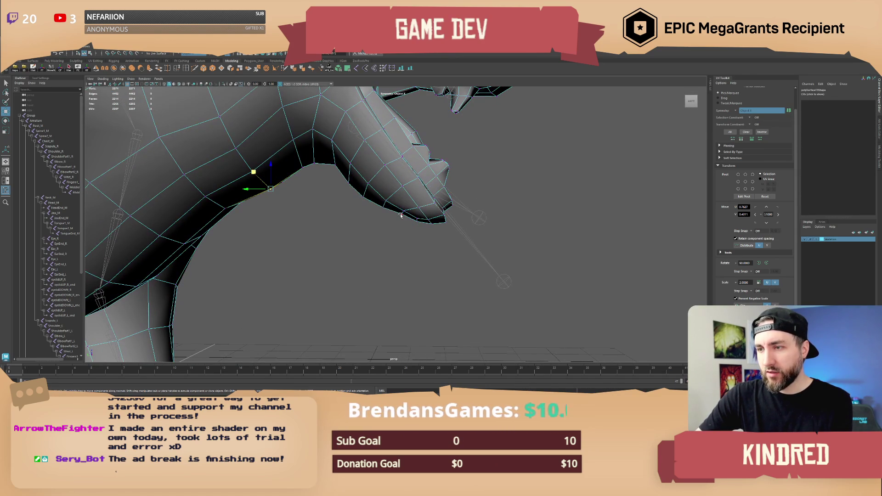
{"action": "scroll", "coordinate": [404, 223], "scroll_direction": "up", "scroll_amount": 3}
{"action": "scroll", "coordinate": [406, 222], "scroll_direction": "down", "scroll_amount": 3}
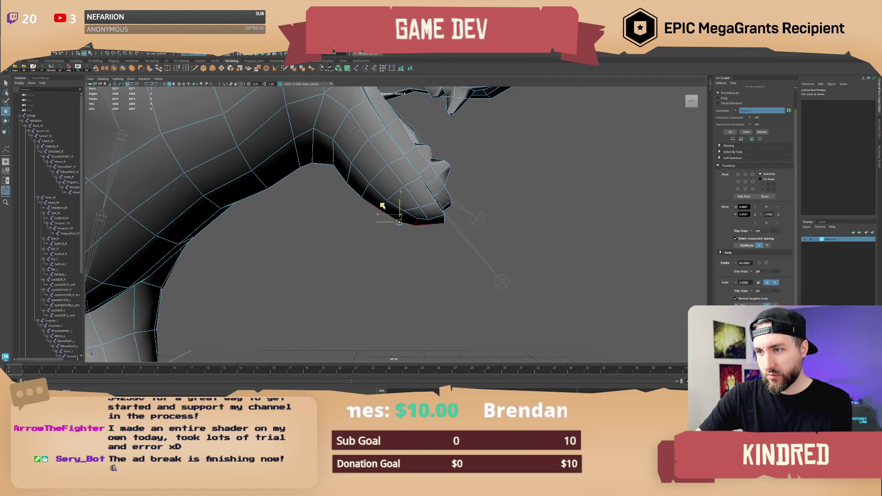
{"action": "scroll", "coordinate": [383, 205], "scroll_direction": "down", "scroll_amount": 2}
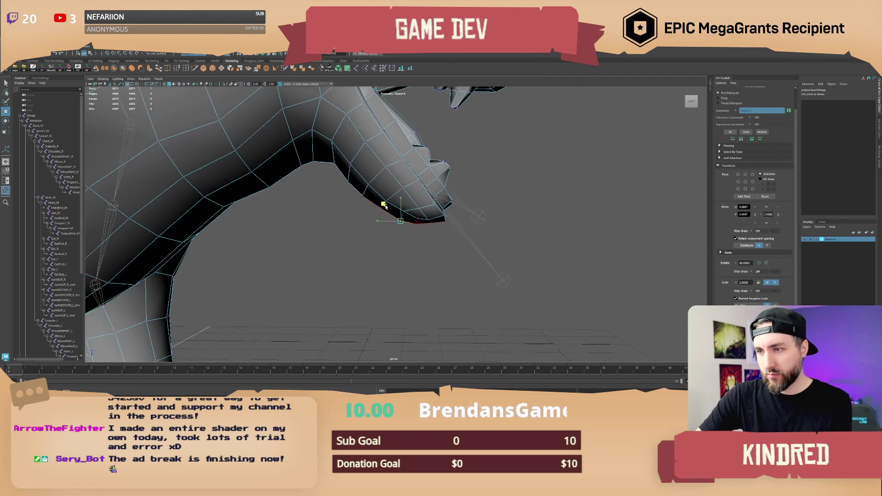
{"action": "scroll", "coordinate": [389, 210], "scroll_direction": "up", "scroll_amount": 3}
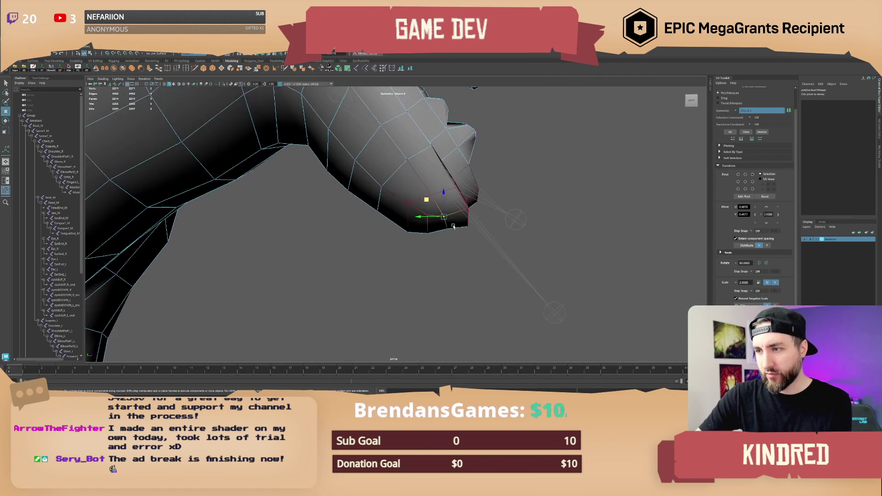
{"action": "mouse_move", "coordinate": [452, 235]}
{"action": "left_mouse_down", "text": "alt"}
{"action": "mouse_move", "coordinate": [431, 211]}
{"action": "mouse_move", "coordinate": [506, 232]}
{"action": "left_mouse_up", "text": "alt"}
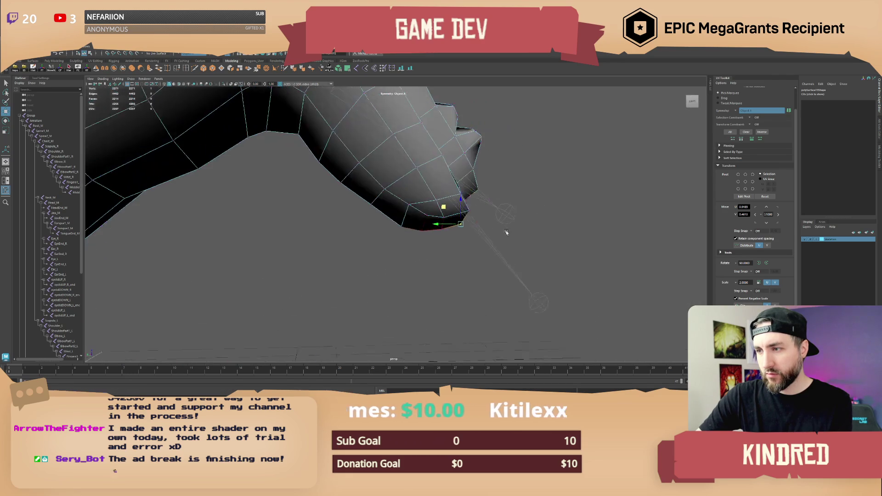
{"action": "mouse_move", "coordinate": [421, 209]}
{"action": "left_mouse_down", "text": "alt"}
{"action": "mouse_move", "coordinate": [381, 203]}
{"action": "mouse_move", "coordinate": [396, 199]}
{"action": "mouse_move", "coordinate": [409, 176]}
{"action": "left_mouse_up", "text": "alt"}
{"action": "left_click", "coordinate": [481, 152]}
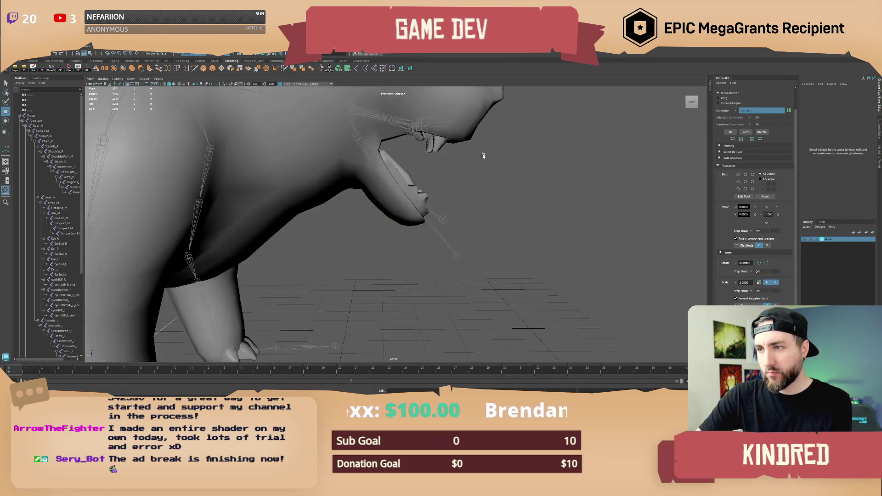
{"action": "scroll", "coordinate": [437, 212], "scroll_direction": "down", "scroll_amount": 5}
{"action": "mouse_move", "coordinate": [437, 213]}
{"action": "left_mouse_down", "text": "alt"}
{"action": "mouse_move", "coordinate": [404, 199]}
{"action": "mouse_move", "coordinate": [416, 220]}
{"action": "left_mouse_up", "text": "alt"}
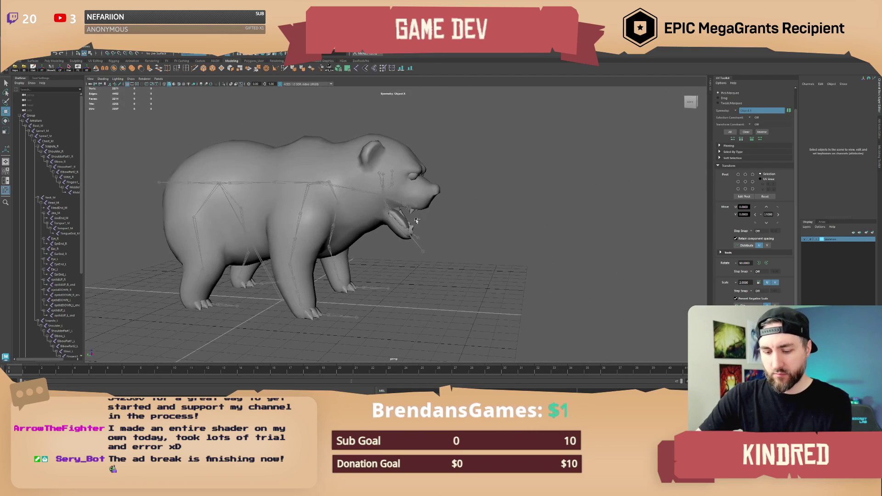
Try selecting the Skeleton layer's joints and the bear's top-level group, then clear the selection.
{"action": "left_click", "coordinate": [387, 163]}
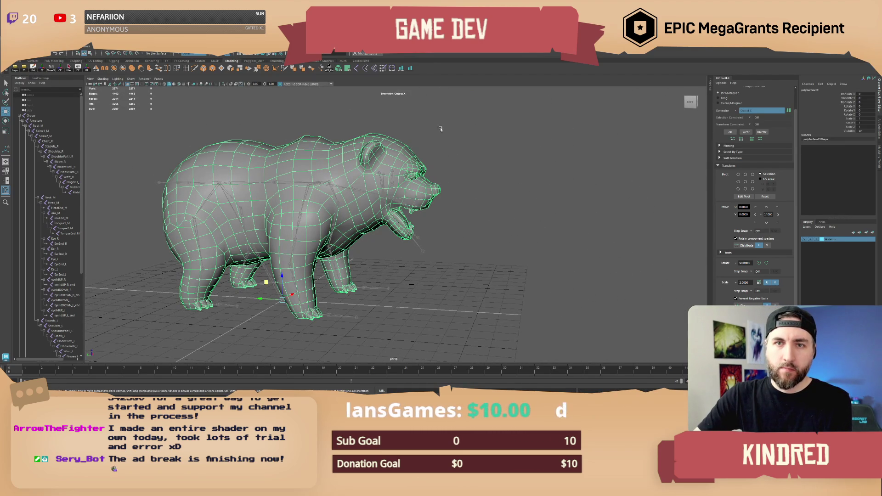
{"action": "left_click_drag", "start_coordinate": [395, 166], "coordinate": [416, 156], "text": "alt"}
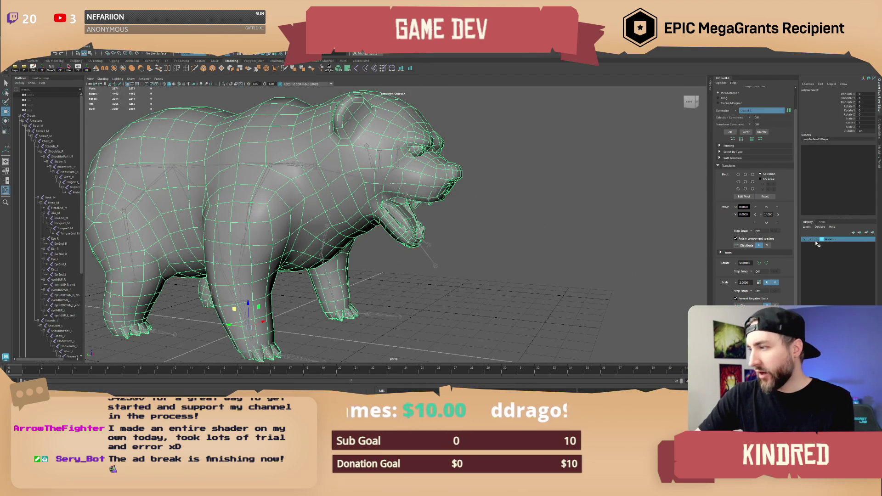
{"action": "left_click", "coordinate": [515, 212]}
{"action": "mouse_move", "coordinate": [515, 211]}
{"action": "left_mouse_down", "text": "alt"}
{"action": "mouse_move", "coordinate": [469, 209]}
{"action": "mouse_move", "coordinate": [420, 243]}
{"action": "left_mouse_up", "text": "alt"}
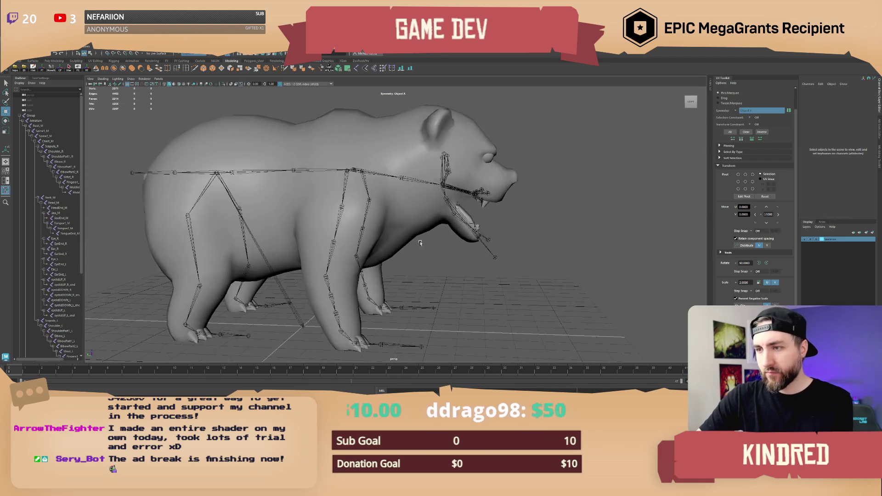
{"action": "left_click", "coordinate": [816, 242]}
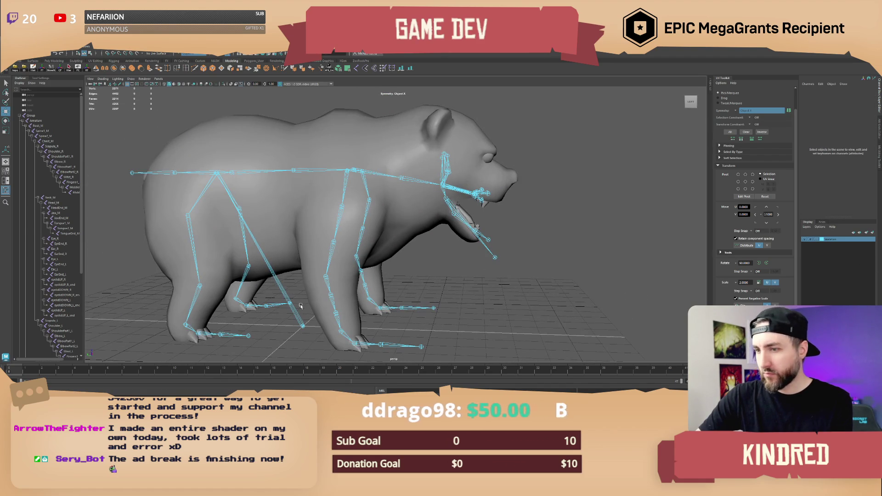
{"action": "left_click", "coordinate": [34, 117]}
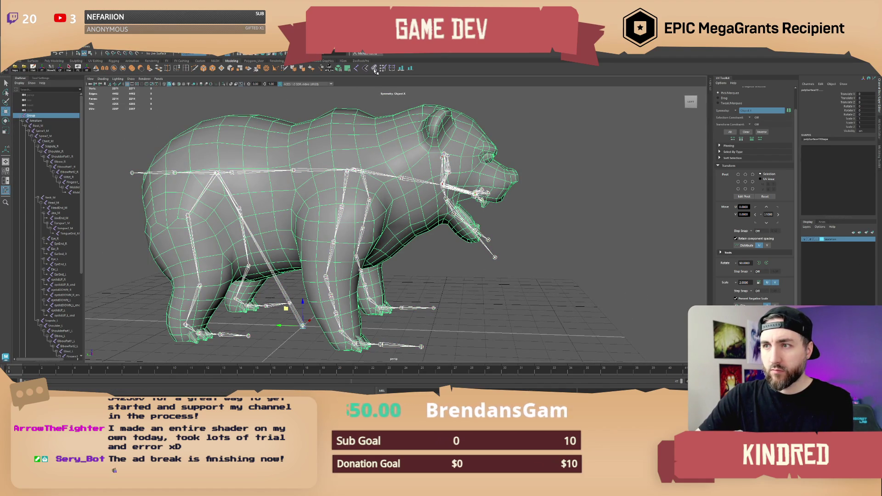
{"action": "left_click", "coordinate": [574, 193]}
{"action": "mouse_move", "coordinate": [528, 248]}
{"action": "left_mouse_down", "text": "alt"}
{"action": "mouse_move", "coordinate": [479, 273]}
{"action": "mouse_move", "coordinate": [419, 203]}
{"action": "left_mouse_up", "text": "alt"}
Inspect the head joints: jaw, Head_M, Eye_L and the eyelid joints.
{"action": "left_click", "coordinate": [445, 242]}
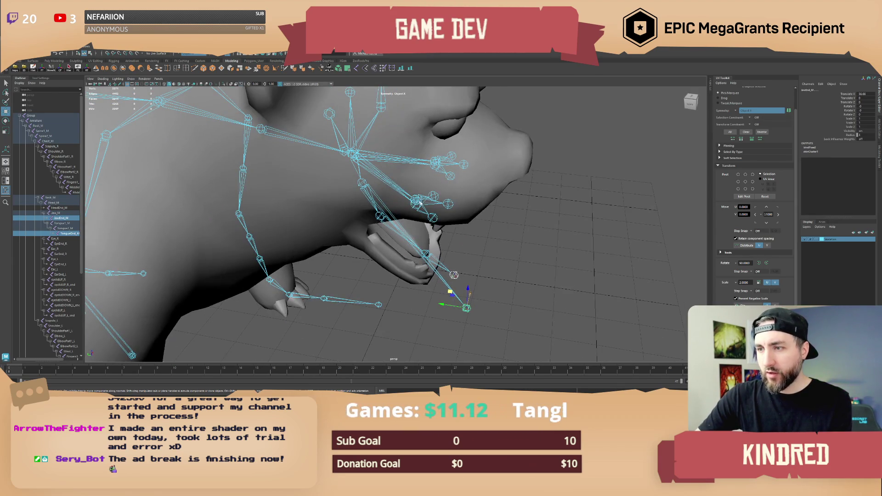
{"action": "left_click", "coordinate": [404, 192]}
{"action": "key", "text": "ctrl+z"}
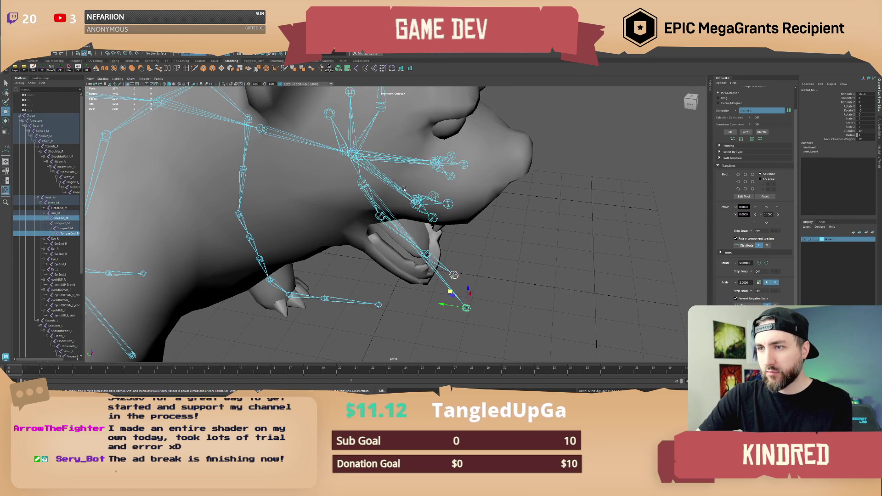
{"action": "left_click_drag", "start_coordinate": [405, 190], "coordinate": [426, 180], "text": "alt"}
{"action": "left_click", "coordinate": [440, 163]}
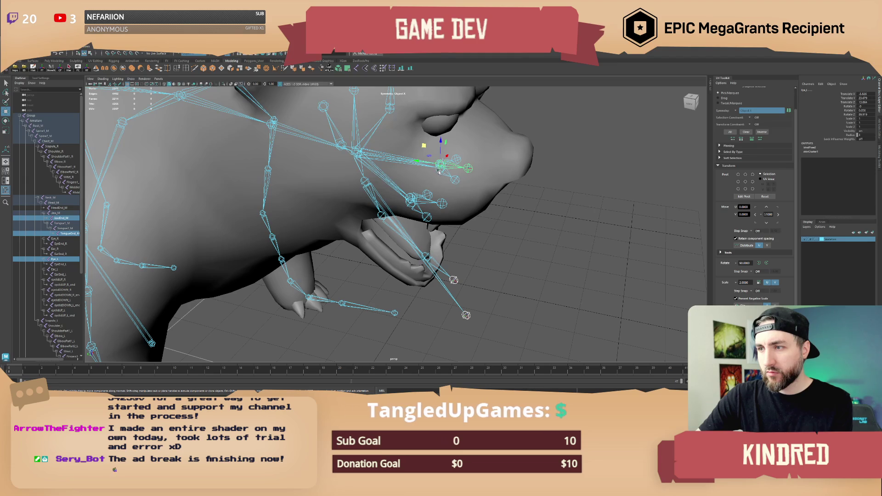
{"action": "left_click", "coordinate": [439, 172]}
{"action": "left_click", "coordinate": [412, 196]}
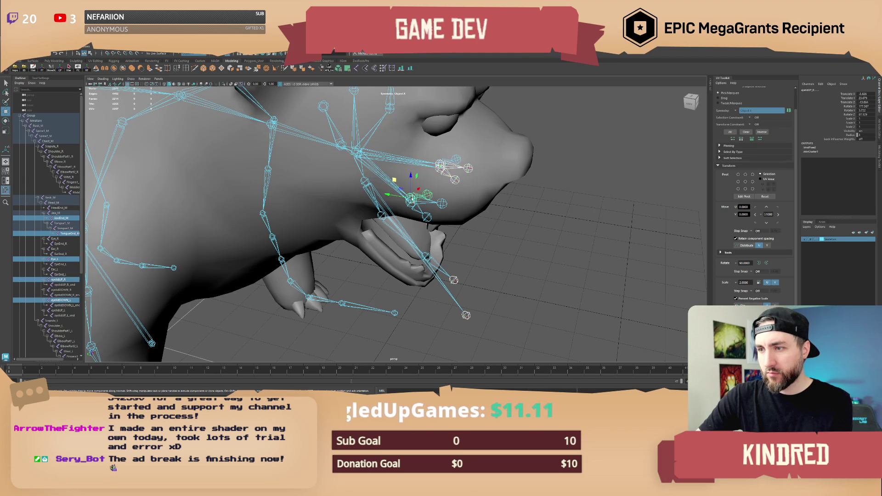
{"action": "left_click", "coordinate": [410, 207], "text": "shift"}
Inspect the paw joints, including MiddleFinger1_L and other toe joints.
{"action": "left_click_drag", "start_coordinate": [409, 206], "coordinate": [427, 198], "text": "alt"}
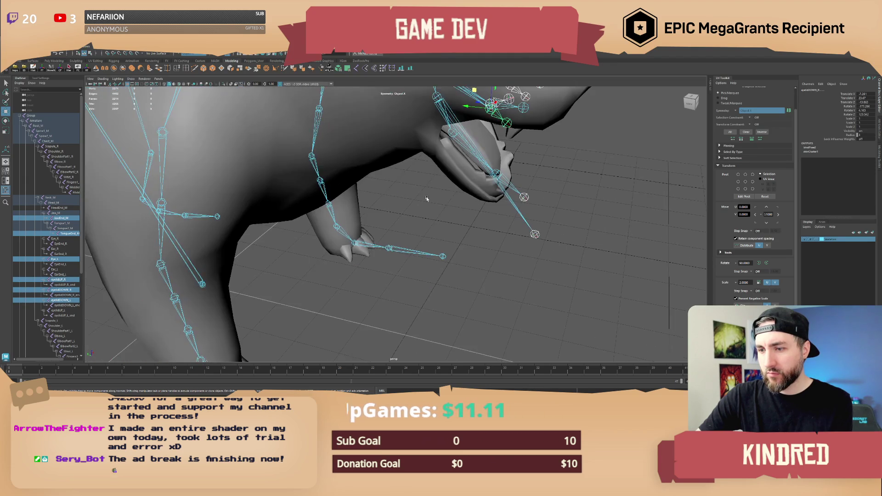
{"action": "left_click", "coordinate": [389, 247]}
{"action": "mouse_move", "coordinate": [389, 246]}
{"action": "left_mouse_down", "text": "alt"}
{"action": "mouse_move", "coordinate": [360, 225]}
{"action": "mouse_move", "coordinate": [398, 272]}
{"action": "left_mouse_up", "text": "alt"}
{"action": "left_click", "coordinate": [348, 240]}
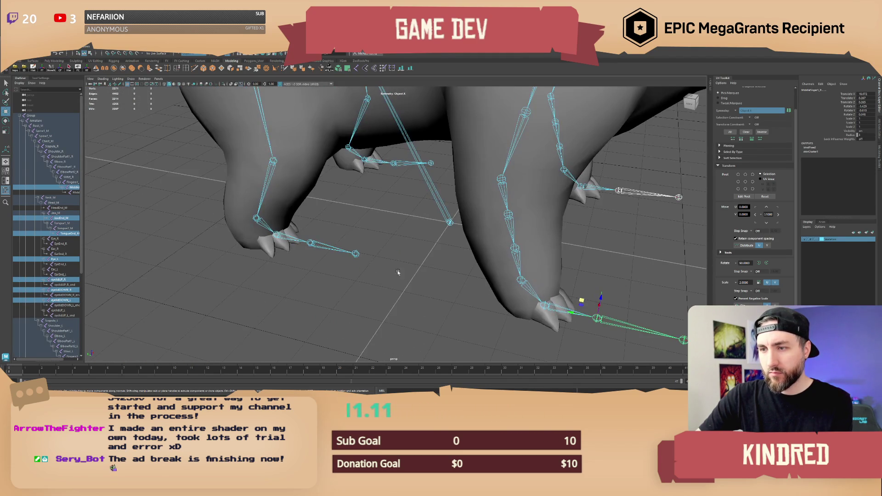
{"action": "left_click", "coordinate": [393, 166]}
{"action": "left_click_drag", "start_coordinate": [393, 165], "coordinate": [433, 186], "text": "alt"}
Select the root joint near the tail and use Select > Hierarchy for all joints.
{"action": "scroll", "coordinate": [360, 325], "scroll_direction": "down", "scroll_amount": 5}
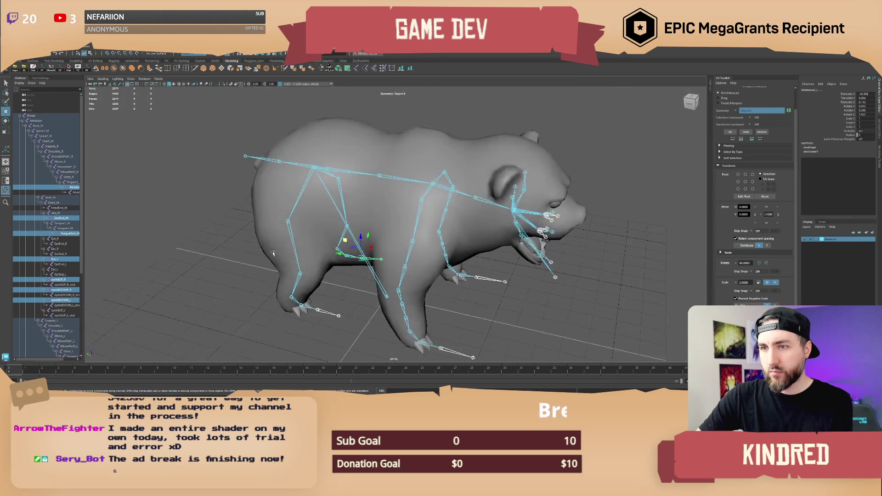
{"action": "left_click_drag", "start_coordinate": [361, 325], "coordinate": [190, 106], "text": "alt"}
{"action": "scroll", "coordinate": [247, 187], "scroll_direction": "up", "scroll_amount": 3}
{"action": "left_click", "coordinate": [238, 178]}
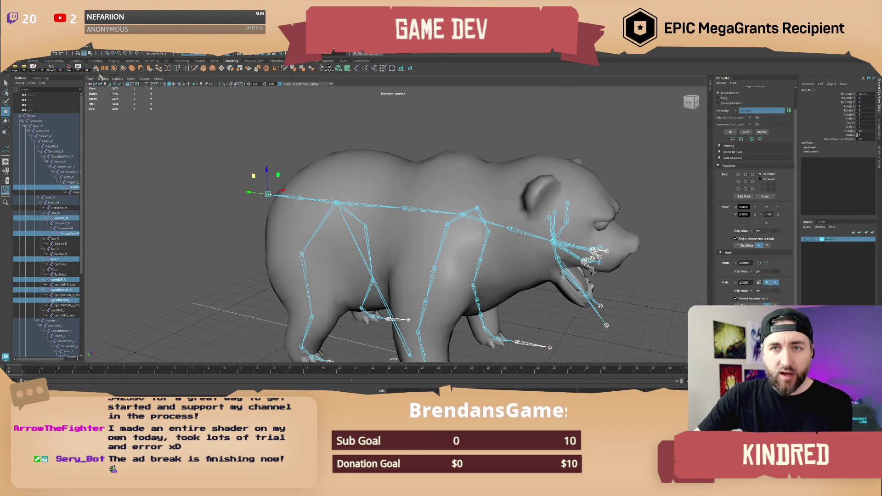
{"action": "left_click", "coordinate": [69, 69]}
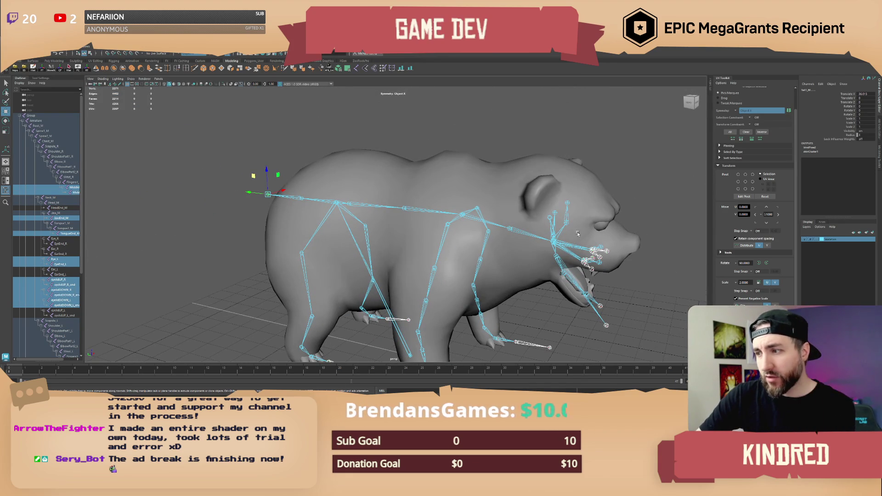
{"action": "mouse_move", "coordinate": [593, 268]}
{"action": "left_mouse_down", "text": "alt"}
{"action": "mouse_move", "coordinate": [497, 215]}
{"action": "mouse_move", "coordinate": [525, 229]}
{"action": "mouse_move", "coordinate": [510, 267]}
{"action": "mouse_move", "coordinate": [502, 254]}
{"action": "mouse_move", "coordinate": [489, 256]}
{"action": "left_mouse_up", "text": "alt"}
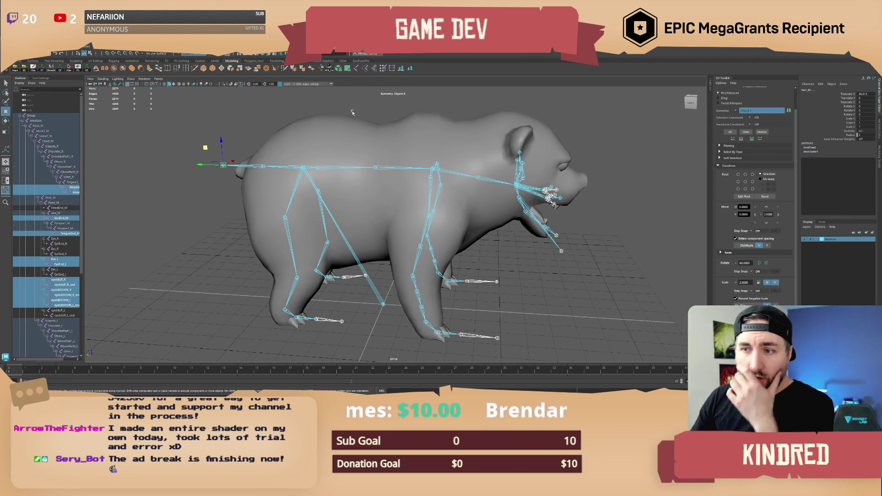
{"action": "left_click", "coordinate": [352, 138]}
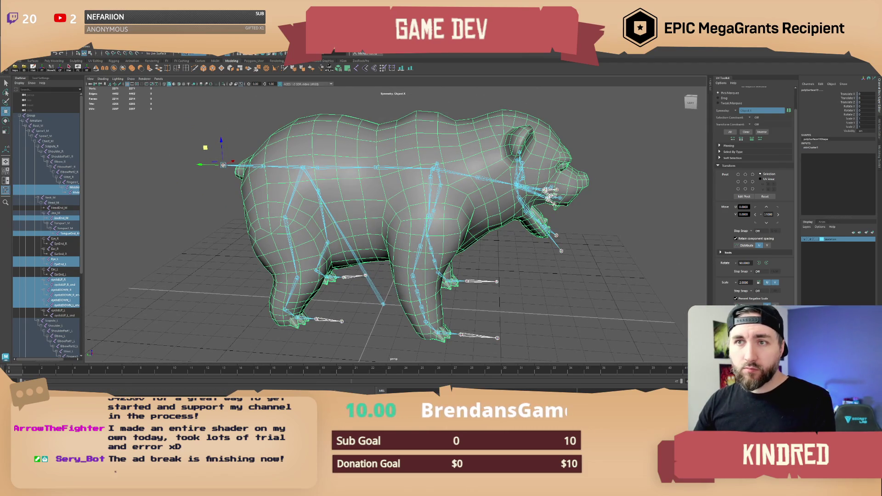
{"action": "left_click", "coordinate": [10, 68]}
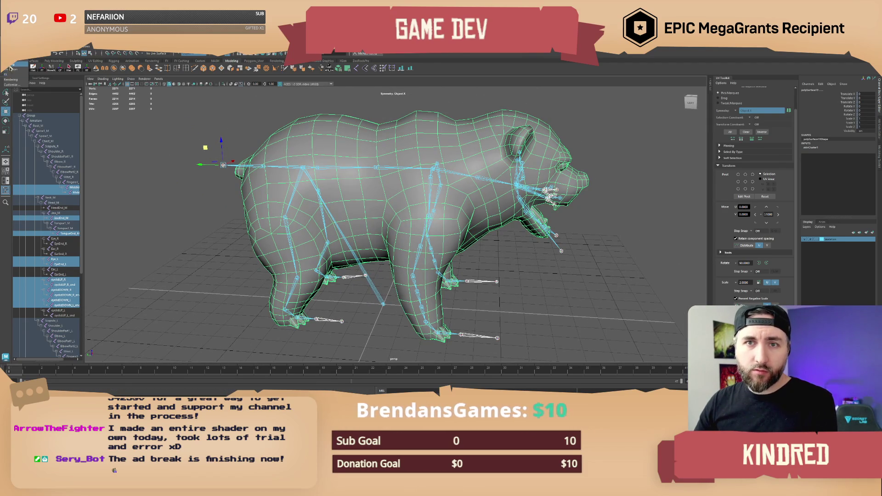
{"action": "left_click", "coordinate": [9, 68]}
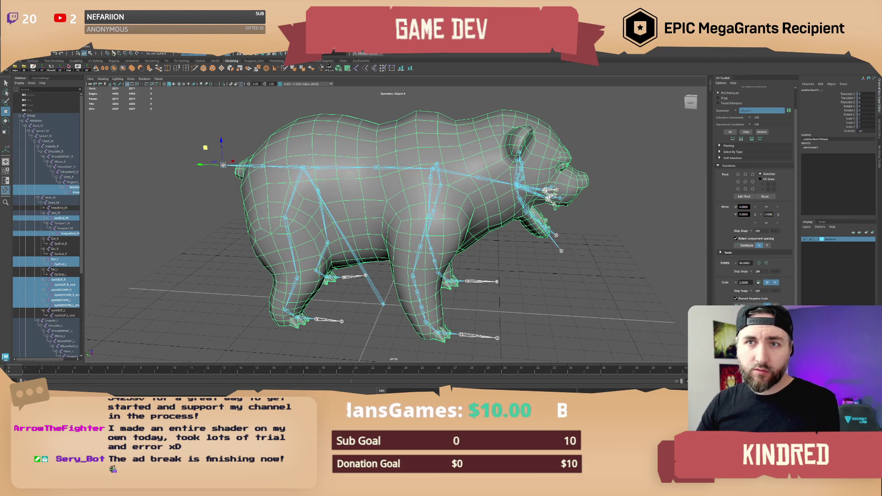
{"action": "left_click", "coordinate": [114, 54]}
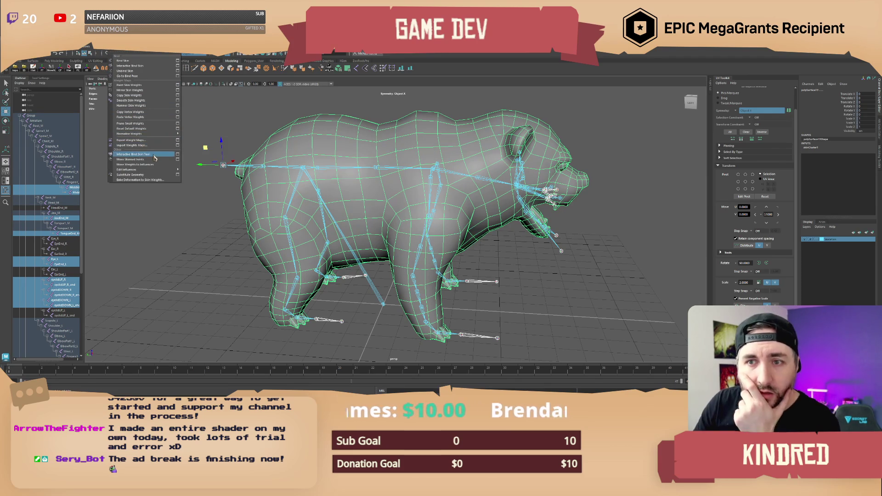
{"action": "mouse_move", "coordinate": [159, 171]}
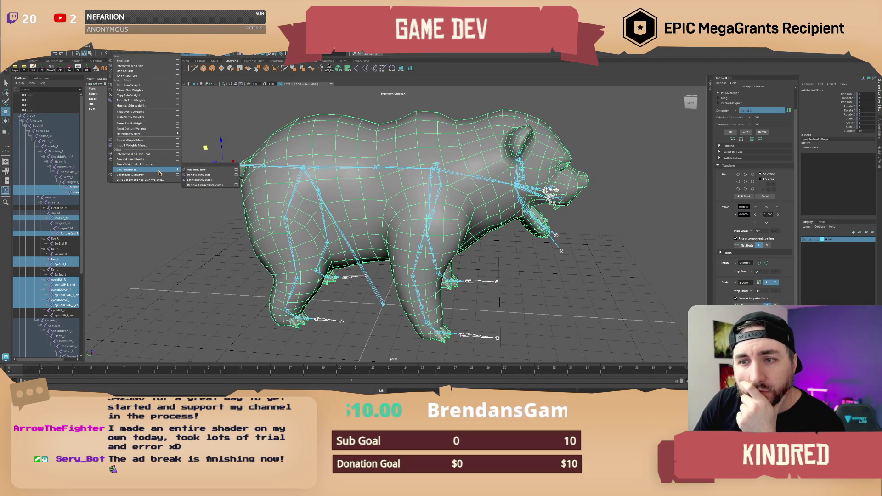
{"action": "left_click", "coordinate": [226, 175]}
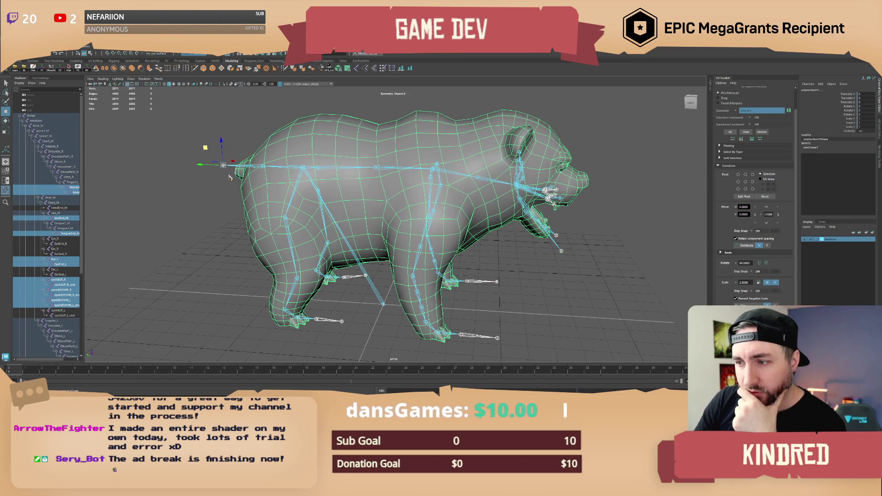
{"action": "left_click", "coordinate": [228, 176]}
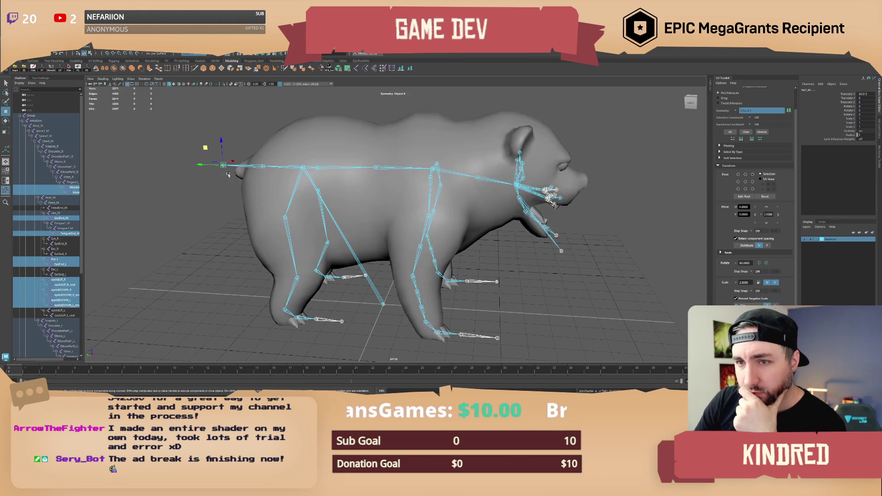
{"action": "left_click", "coordinate": [626, 117]}
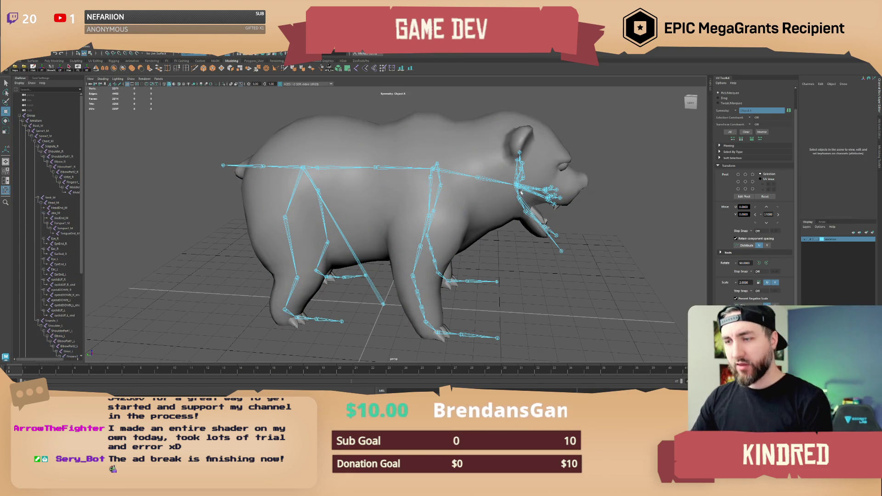
{"action": "left_click_drag", "start_coordinate": [529, 202], "coordinate": [471, 208], "text": "alt"}
Select the bear mesh and open the Paint Skin Weights Tool settings with its Influences list.
{"action": "left_click", "coordinate": [472, 208]}
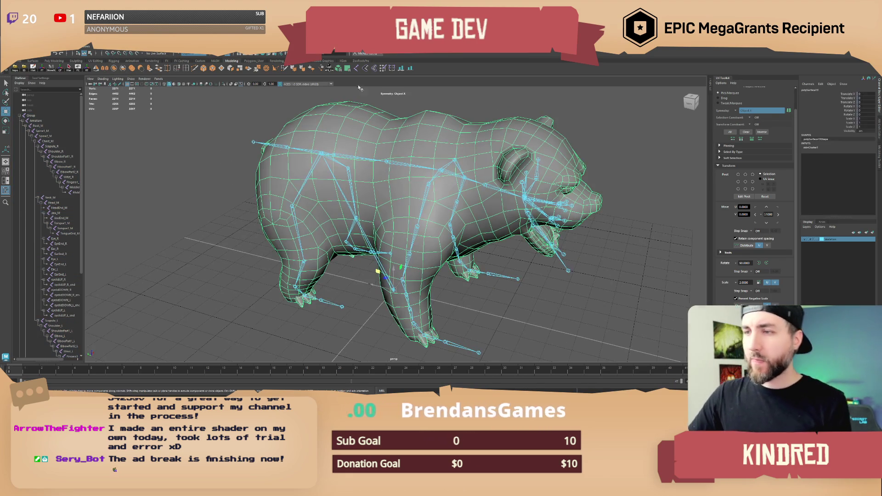
{"action": "left_click", "coordinate": [383, 68]}
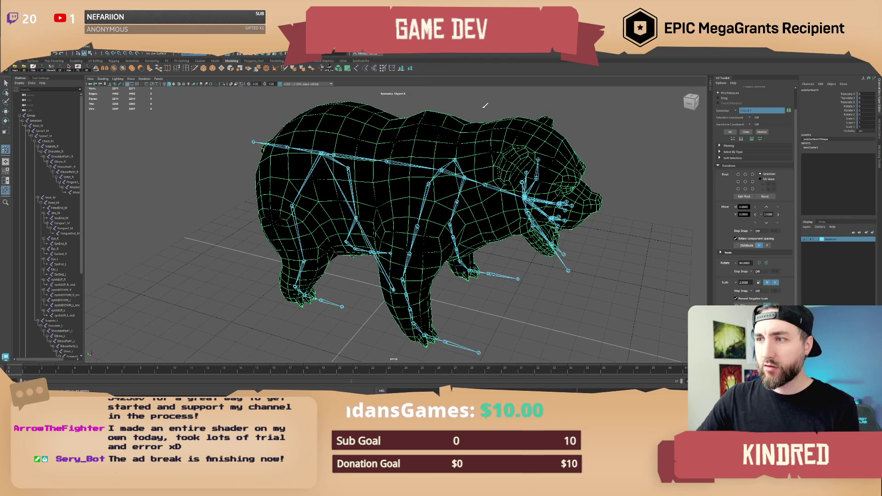
{"action": "left_click", "coordinate": [40, 78]}
{"action": "left_click", "coordinate": [53, 120]}
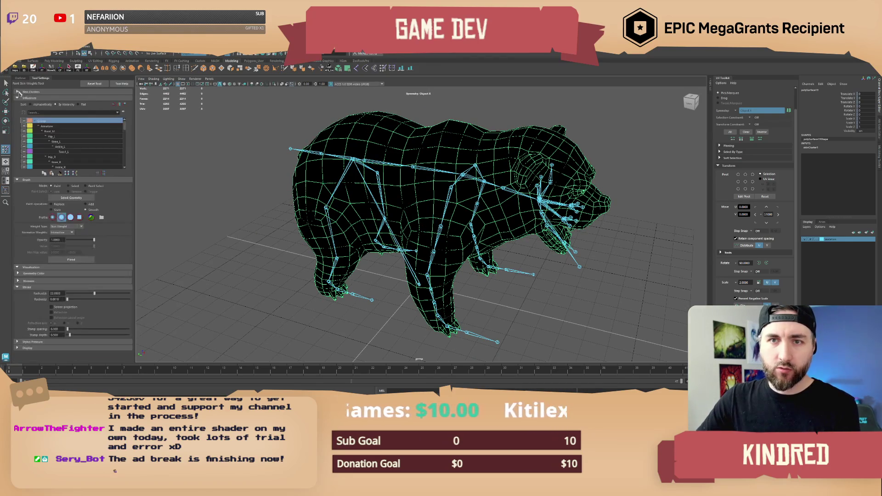
{"action": "scroll", "coordinate": [55, 127], "scroll_direction": "down", "scroll_amount": 3}
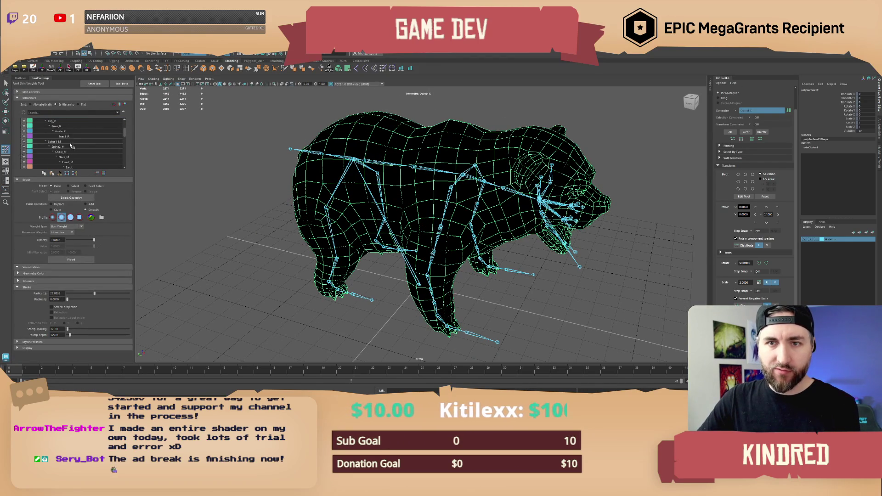
View the Toes_R, Ankle_R, Knee_R, Spine2_M and Tail0_M weights in turn.
{"action": "left_click", "coordinate": [67, 137]}
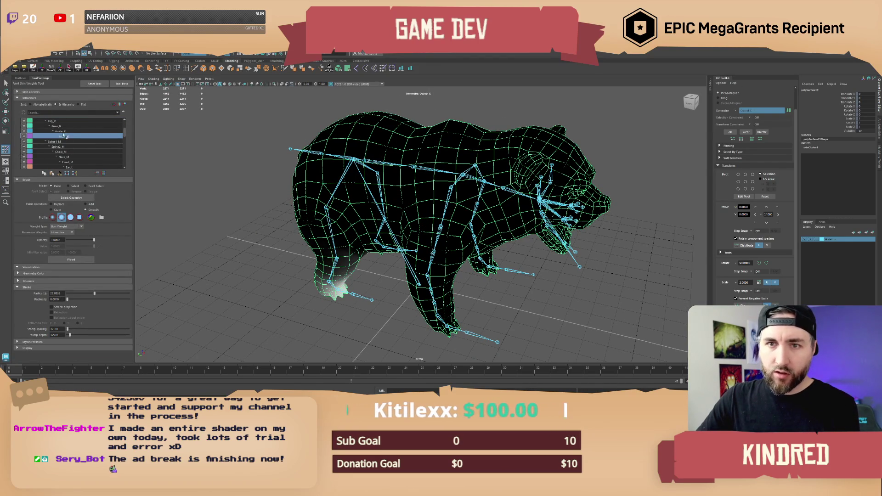
{"action": "left_click", "coordinate": [60, 132]}
{"action": "left_click", "coordinate": [67, 138]}
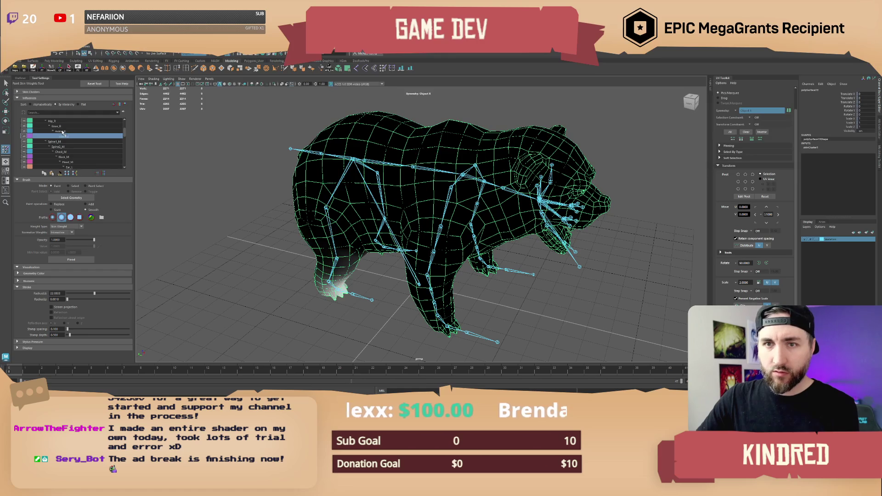
{"action": "left_click", "coordinate": [59, 127]}
{"action": "scroll", "coordinate": [60, 133], "scroll_direction": "down", "scroll_amount": 1}
{"action": "left_click", "coordinate": [63, 142]}
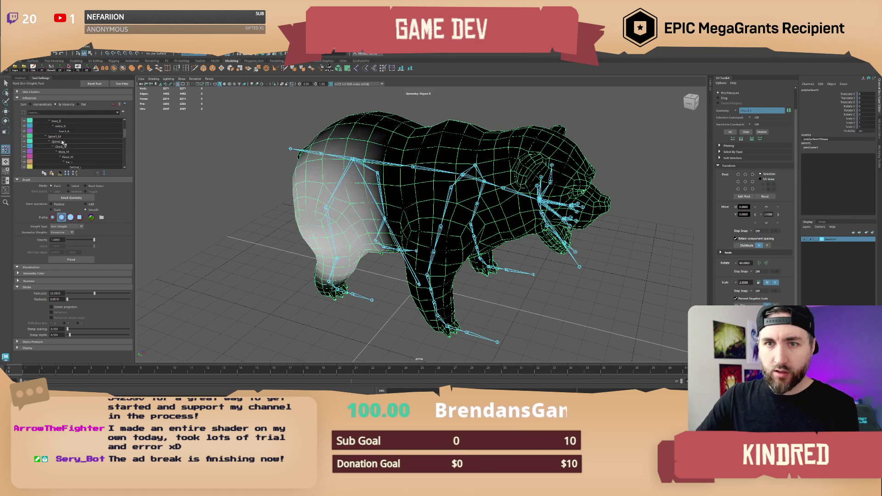
{"action": "scroll", "coordinate": [78, 149], "scroll_direction": "down", "scroll_amount": 6}
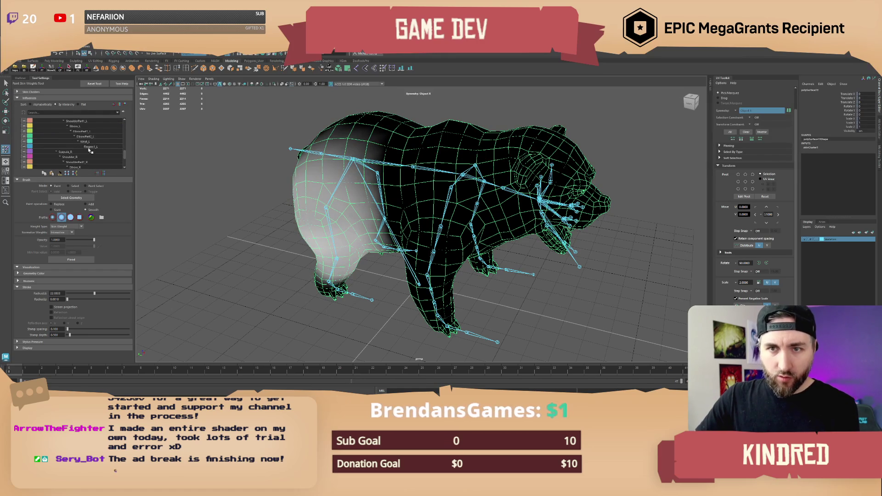
{"action": "left_click", "coordinate": [57, 156]}
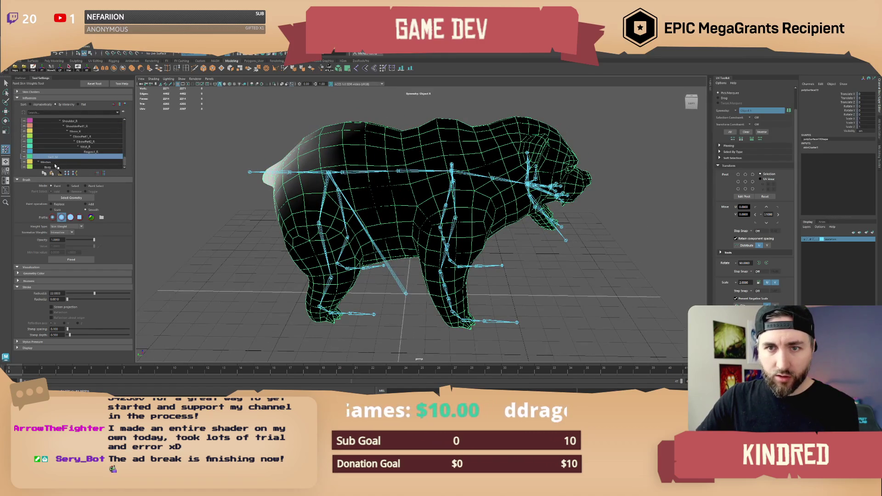
Select the Body influence under Meshes to view its weights.
{"action": "left_click", "coordinate": [54, 163]}
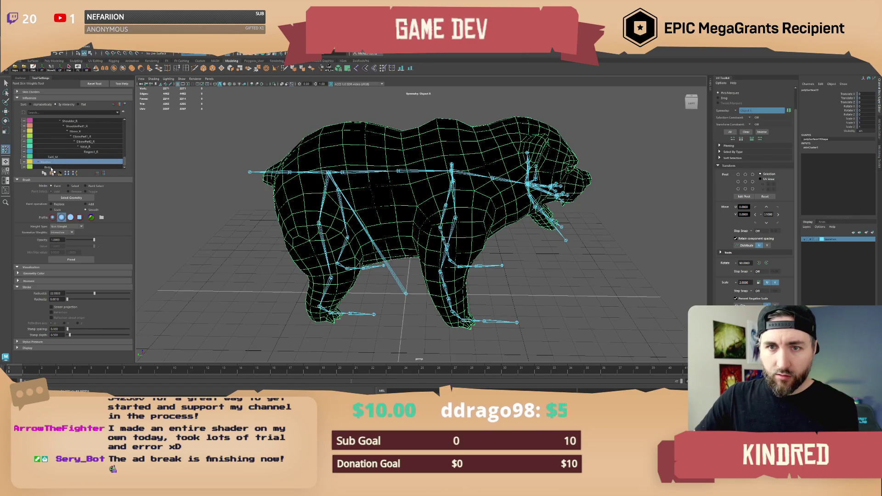
{"action": "left_click", "coordinate": [51, 167]}
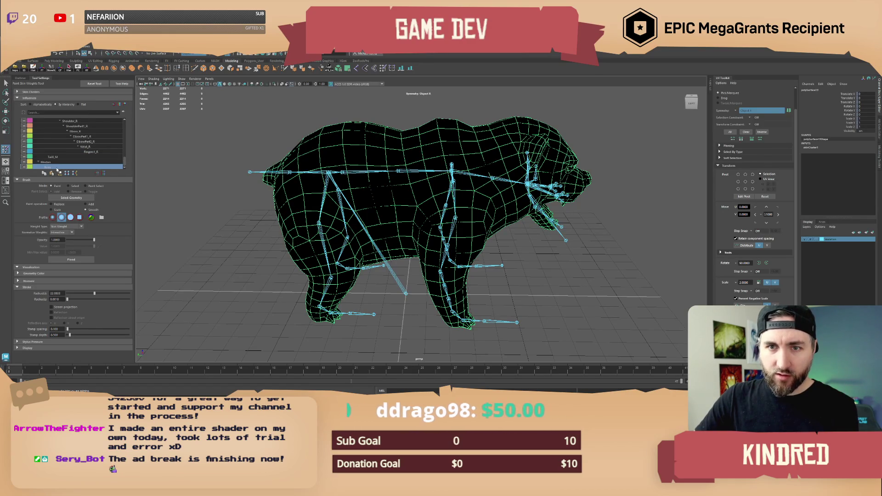
{"action": "left_click", "coordinate": [54, 164]}
{"action": "left_click", "coordinate": [55, 168]}
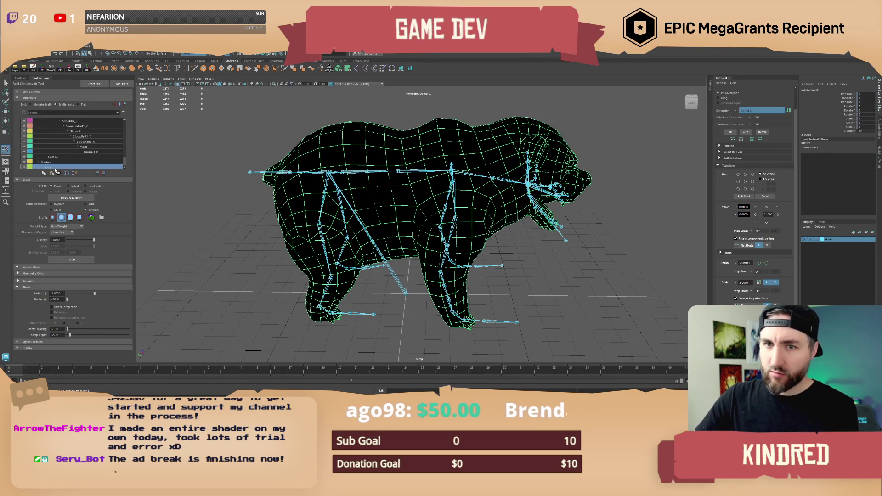
{"action": "left_click", "coordinate": [52, 163]}
{"action": "left_click", "coordinate": [55, 167]}
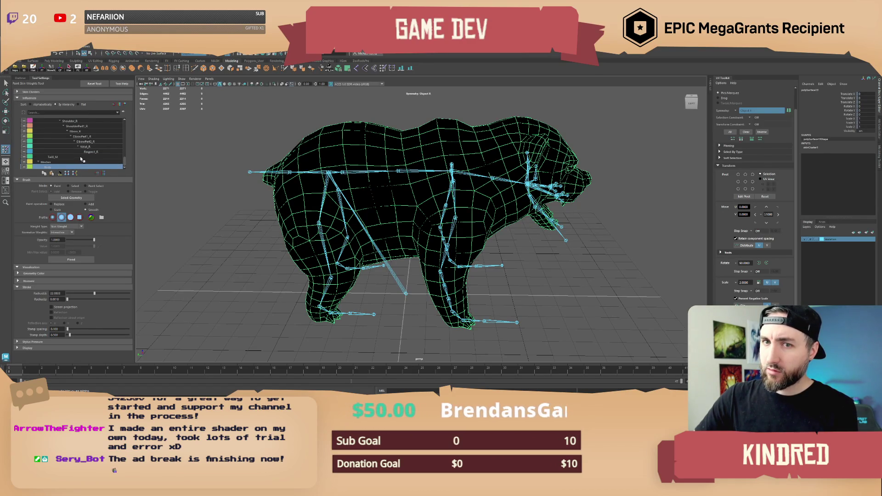
{"action": "scroll", "coordinate": [82, 159], "scroll_direction": "up", "scroll_amount": 3}
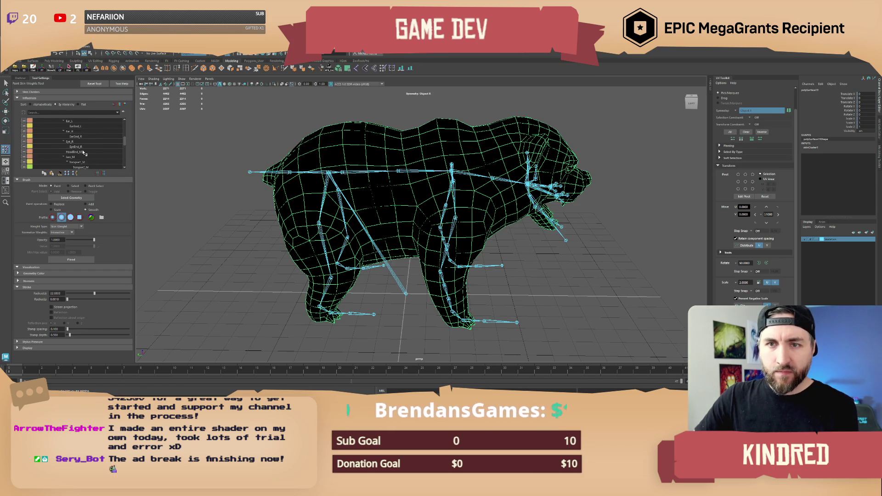
{"action": "scroll", "coordinate": [84, 151], "scroll_direction": "up", "scroll_amount": 5}
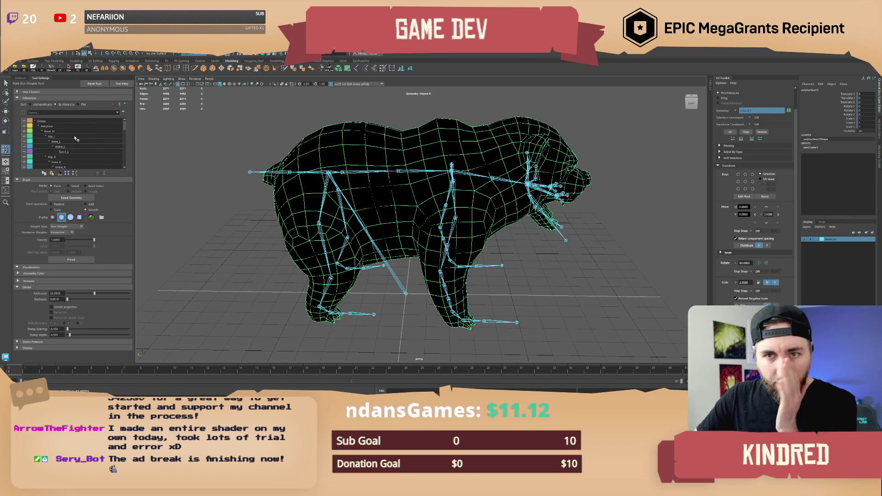
{"action": "scroll", "coordinate": [74, 145], "scroll_direction": "down", "scroll_amount": 5}
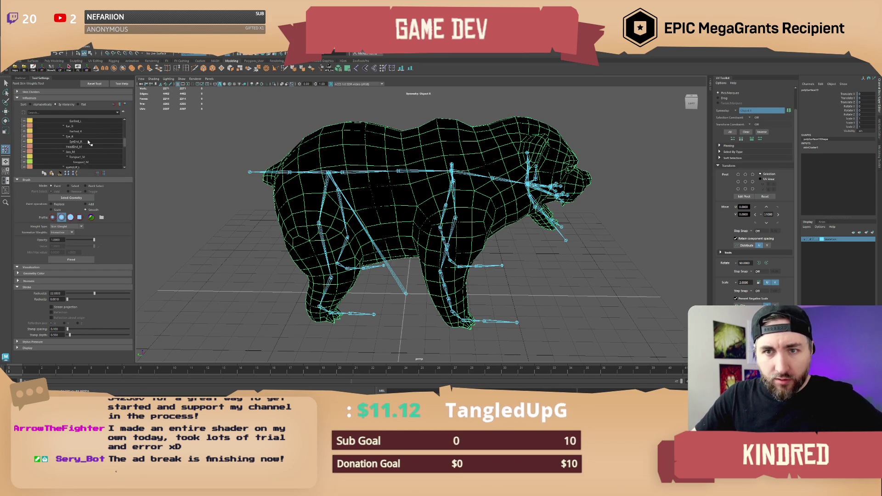
{"action": "scroll", "coordinate": [89, 143], "scroll_direction": "up", "scroll_amount": 1}
View the Eye_R, Ear_R and Ear_L weights, zoomed in on the bear's head.
{"action": "left_click", "coordinate": [73, 142]}
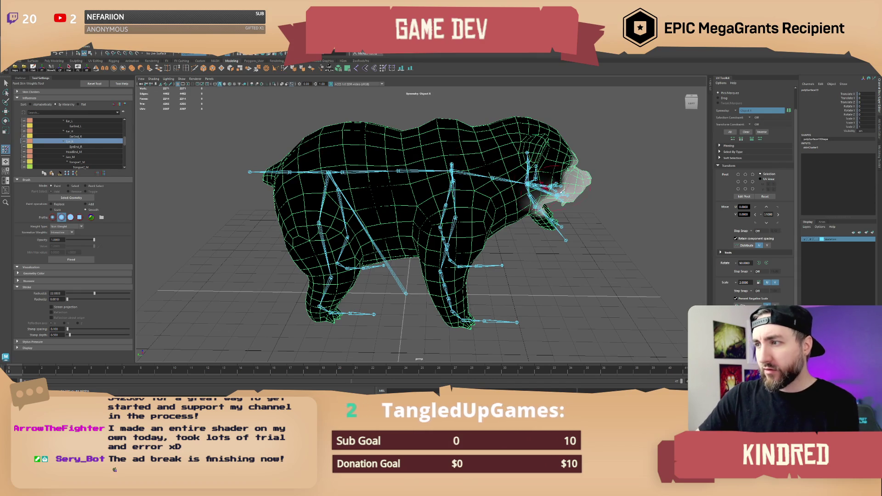
{"action": "left_click_drag", "start_coordinate": [444, 167], "coordinate": [413, 184], "text": "alt"}
{"action": "scroll", "coordinate": [413, 183], "scroll_direction": "up", "scroll_amount": 4}
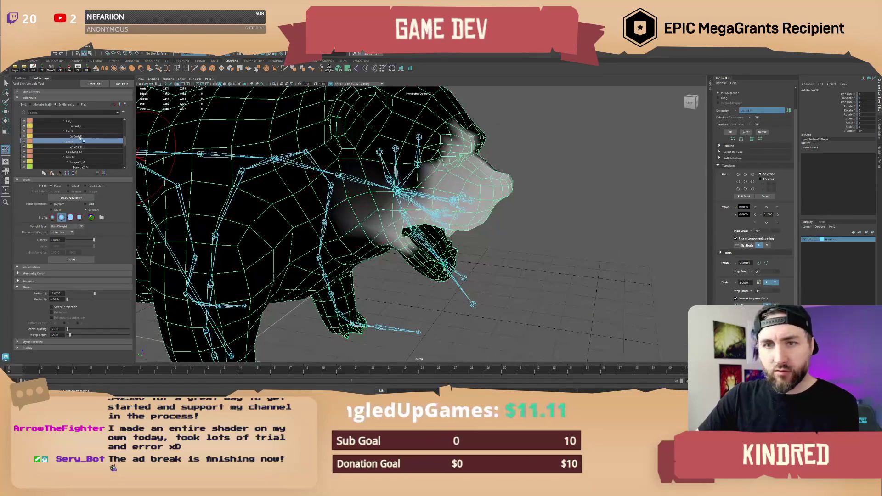
{"action": "left_click", "coordinate": [79, 132]}
{"action": "scroll", "coordinate": [78, 137], "scroll_direction": "up", "scroll_amount": 2}
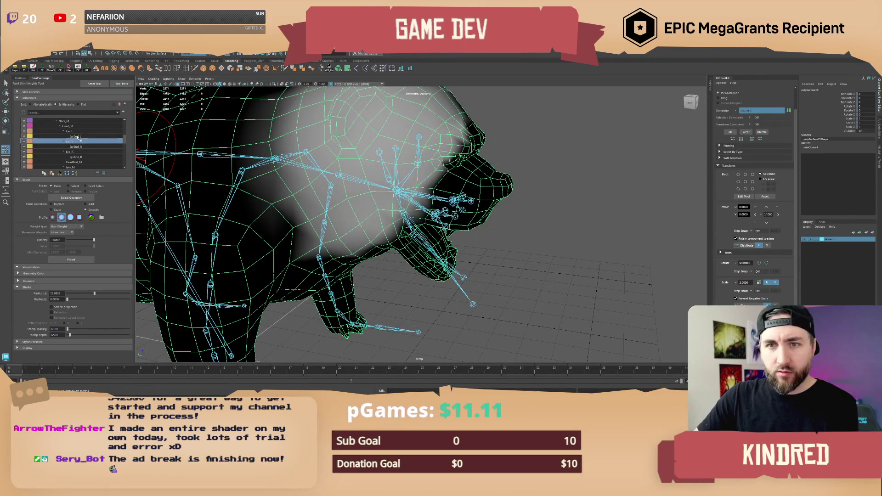
{"action": "left_click", "coordinate": [78, 137]}
{"action": "left_click", "coordinate": [75, 131]}
{"action": "scroll", "coordinate": [73, 138], "scroll_direction": "up", "scroll_amount": 2}
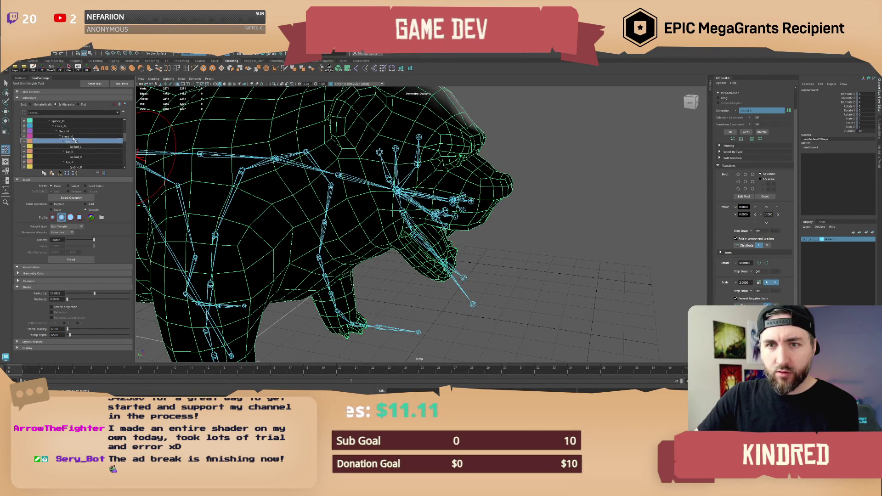
{"action": "left_click_drag", "start_coordinate": [459, 159], "coordinate": [436, 185], "text": "alt"}
Leave weight painting, reselect the ear joint then the bear mesh, and open Skin > Normalize Weights.
{"action": "key", "text": "q"}
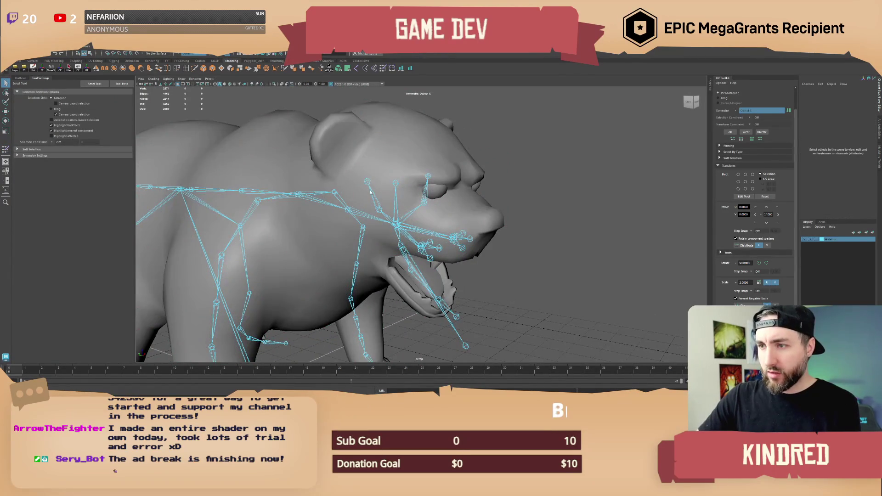
{"action": "mouse_move", "coordinate": [371, 193]}
{"action": "left_mouse_down", "text": "alt"}
{"action": "mouse_move", "coordinate": [374, 204]}
{"action": "mouse_move", "coordinate": [427, 206]}
{"action": "mouse_move", "coordinate": [275, 147]}
{"action": "left_mouse_up", "text": "alt"}
{"action": "left_click", "coordinate": [374, 204]}
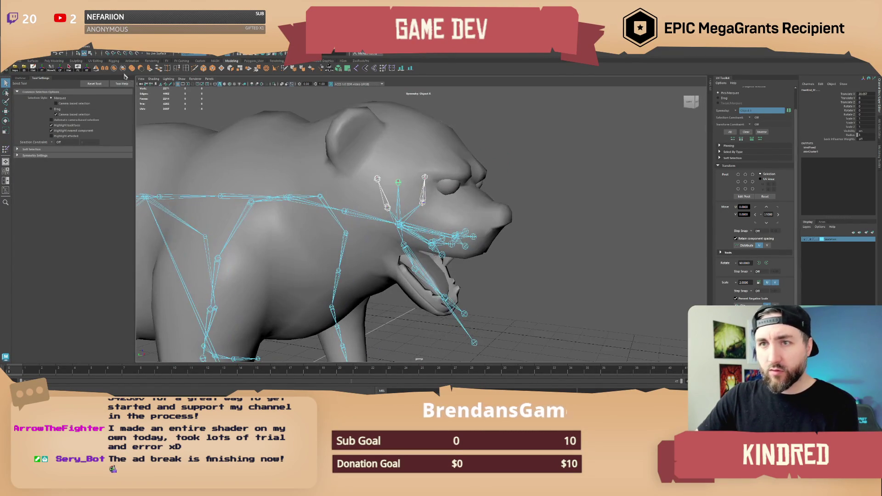
{"action": "left_click", "coordinate": [367, 137]}
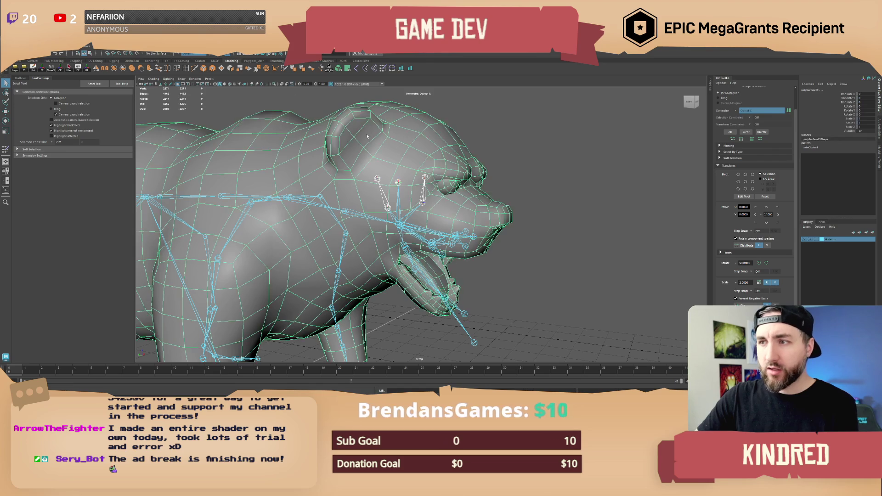
{"action": "left_click", "coordinate": [113, 53]}
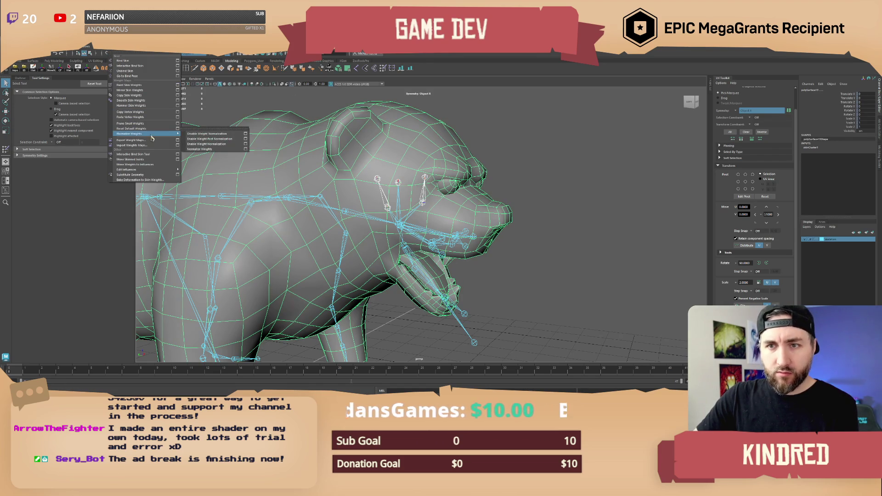
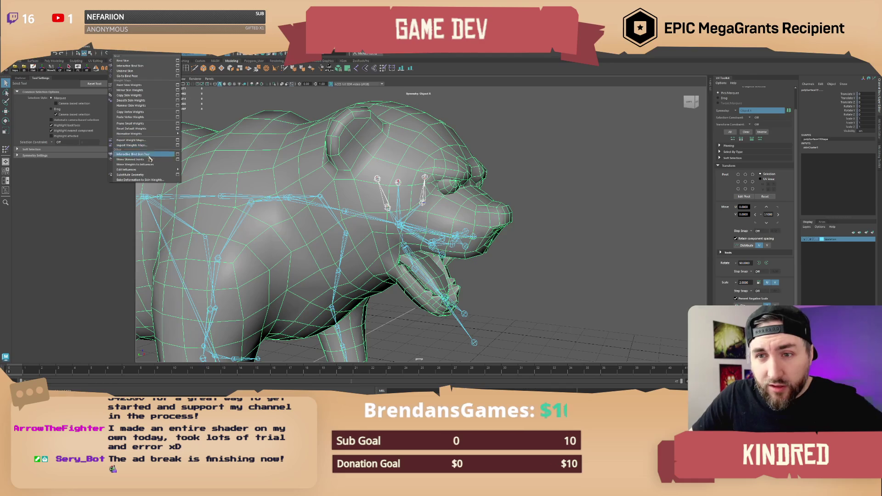
Remove the chosen joint's skin influence, then review the eye, Head_M and Eye_R weights.
{"action": "mouse_move", "coordinate": [149, 170]}
{"action": "left_click", "coordinate": [213, 176]}
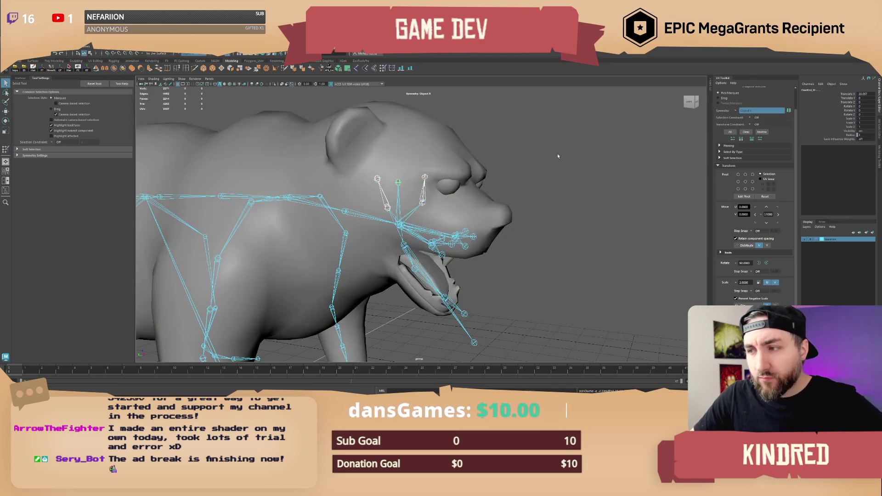
{"action": "left_click", "coordinate": [382, 69]}
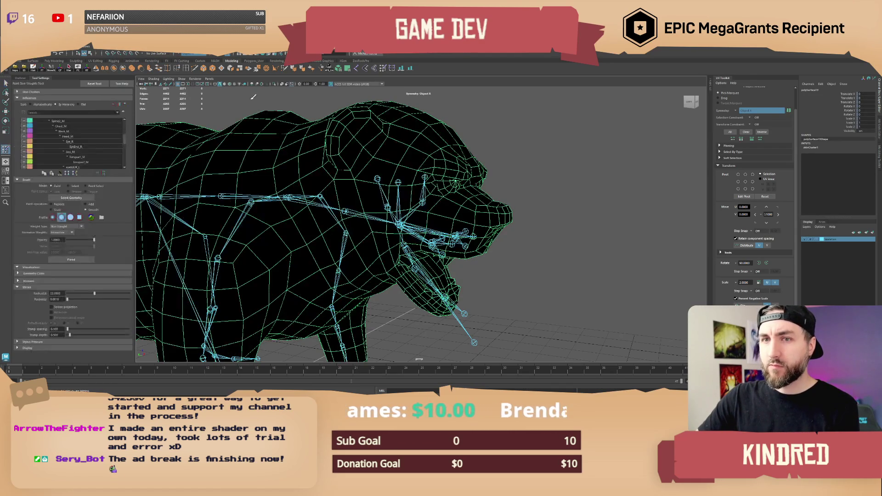
{"action": "scroll", "coordinate": [95, 142], "scroll_direction": "down", "scroll_amount": 1}
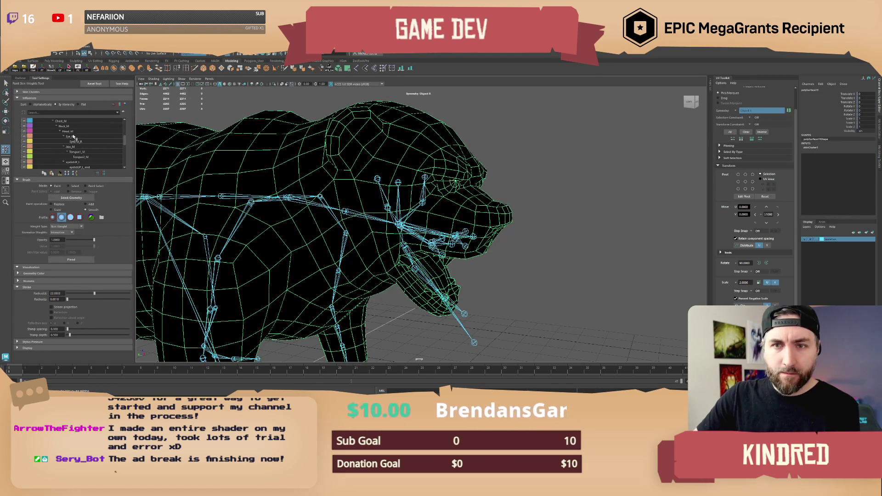
{"action": "left_click", "coordinate": [73, 136]}
{"action": "left_click", "coordinate": [78, 132]}
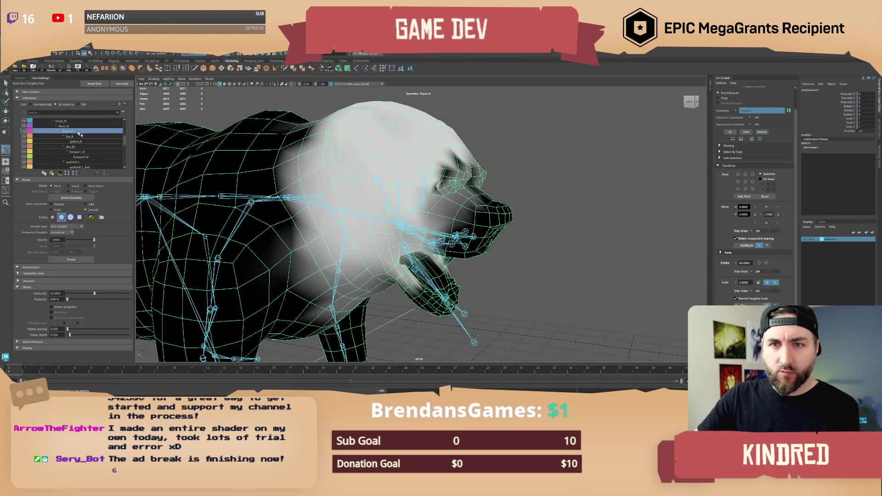
{"action": "left_click", "coordinate": [79, 137]}
{"action": "left_click_drag", "start_coordinate": [321, 203], "coordinate": [361, 198], "text": "alt"}
Give the Skeleton display layer a new colour so the joints no longer show cyan.
{"action": "double_click", "coordinate": [826, 240]}
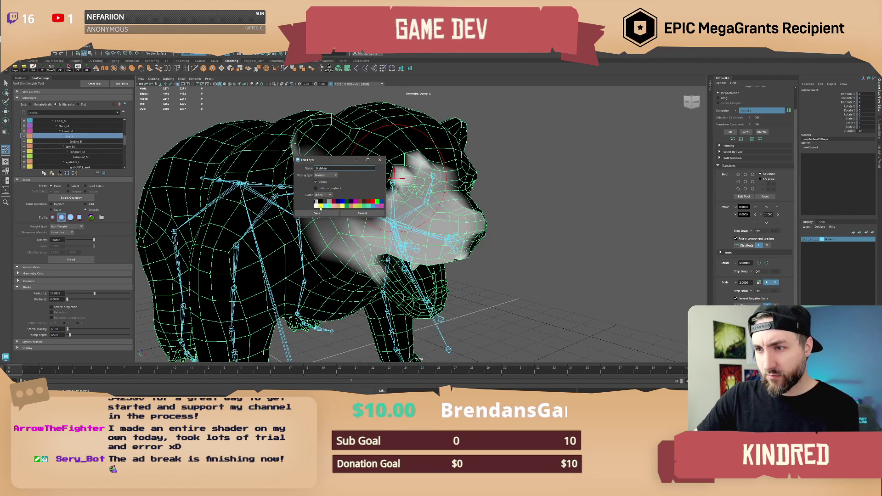
{"action": "left_click", "coordinate": [320, 207]}
{"action": "left_click", "coordinate": [317, 213]}
{"action": "mouse_move", "coordinate": [317, 213]}
{"action": "left_mouse_down", "text": "alt"}
{"action": "mouse_move", "coordinate": [479, 201]}
{"action": "mouse_move", "coordinate": [455, 216]}
{"action": "left_mouse_up", "text": "alt"}
Compare the EyeEnd_R and Eye_R joint weights up close on the head.
{"action": "left_click", "coordinate": [77, 142]}
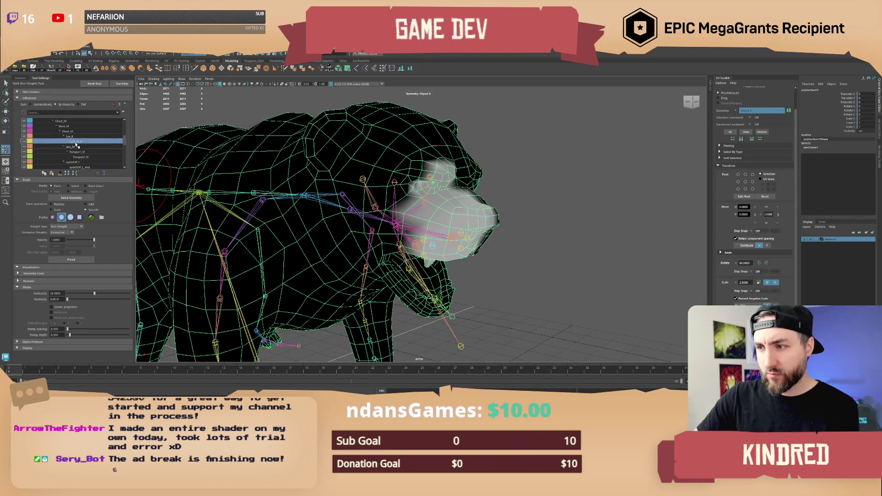
{"action": "left_click", "coordinate": [69, 136]}
{"action": "mouse_move", "coordinate": [405, 197]}
{"action": "left_mouse_down", "text": "alt"}
{"action": "mouse_move", "coordinate": [433, 181]}
{"action": "mouse_move", "coordinate": [421, 188]}
{"action": "mouse_move", "coordinate": [424, 200]}
{"action": "mouse_move", "coordinate": [440, 199]}
{"action": "mouse_move", "coordinate": [448, 170]}
{"action": "mouse_move", "coordinate": [442, 184]}
{"action": "left_mouse_up", "text": "alt"}
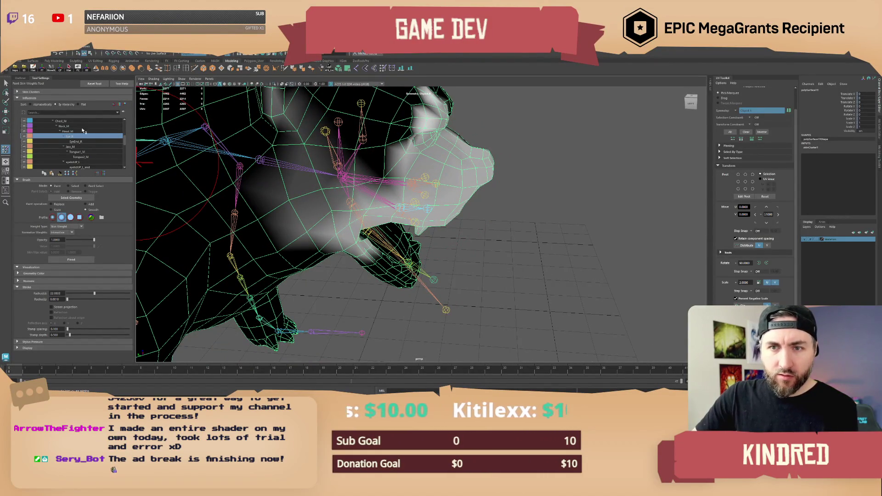
Leave weight painting and select the eyelid's end joint inside the bear's head.
{"action": "key", "text": "q"}
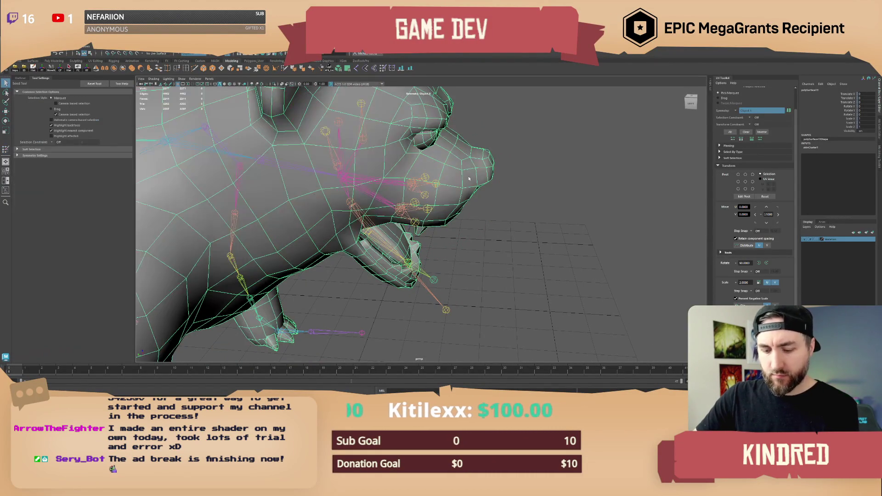
{"action": "mouse_move", "coordinate": [414, 214]}
{"action": "left_mouse_down", "text": "alt"}
{"action": "mouse_move", "coordinate": [425, 218]}
{"action": "mouse_move", "coordinate": [415, 199]}
{"action": "mouse_move", "coordinate": [398, 222]}
{"action": "left_mouse_up", "text": "alt"}
{"action": "left_click", "coordinate": [415, 195]}
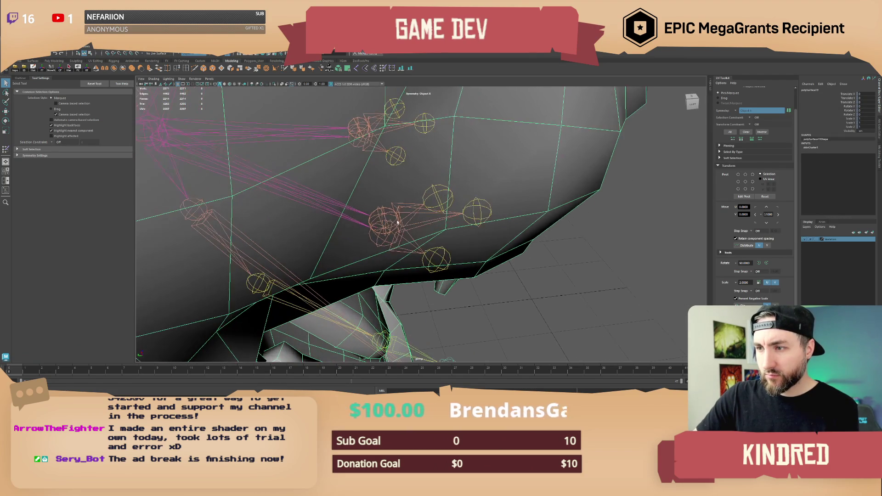
{"action": "left_click", "coordinate": [389, 214]}
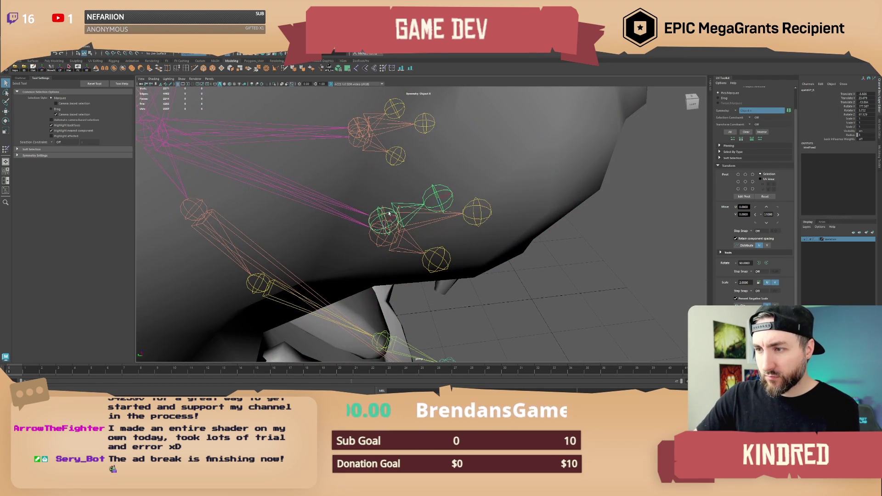
{"action": "left_click", "coordinate": [414, 227]}
{"action": "left_click", "coordinate": [406, 243]}
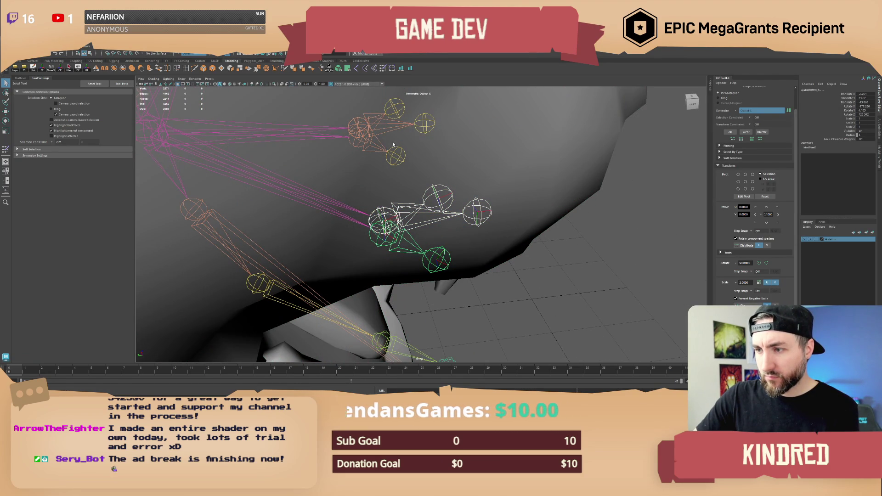
{"action": "left_click", "coordinate": [382, 132]}
{"action": "left_click", "coordinate": [382, 118]}
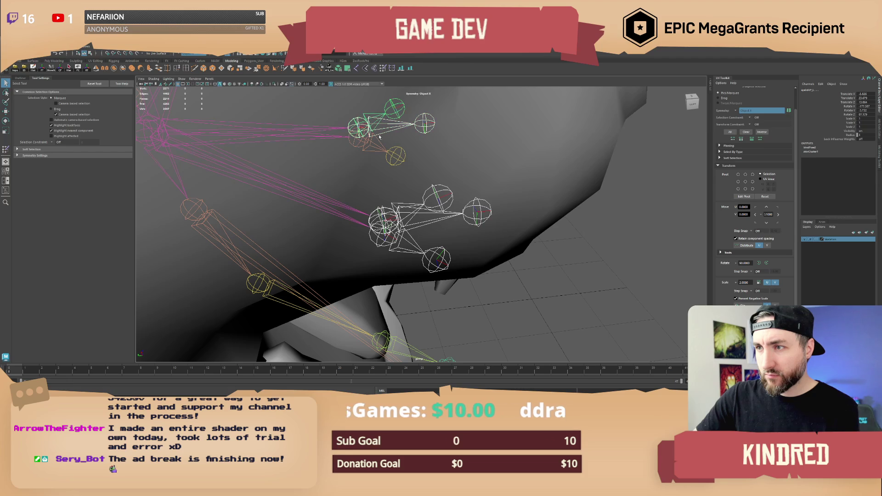
{"action": "left_click", "coordinate": [381, 148]}
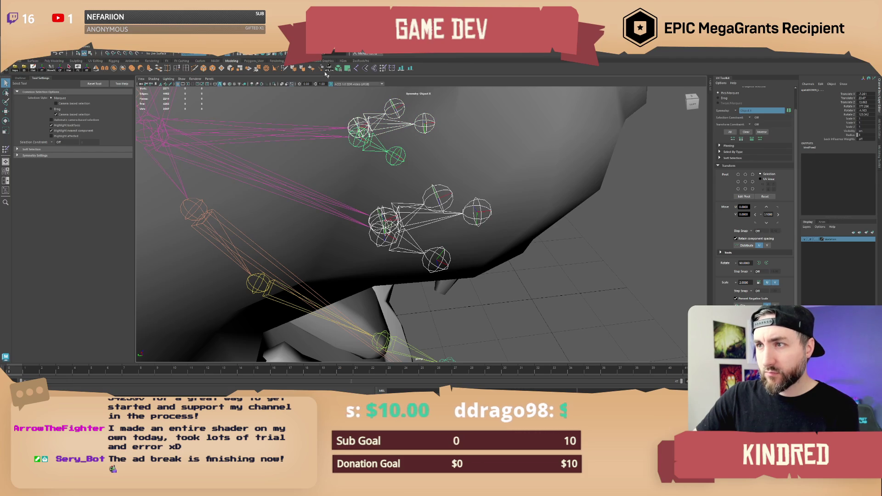
{"action": "key", "text": "Down"}
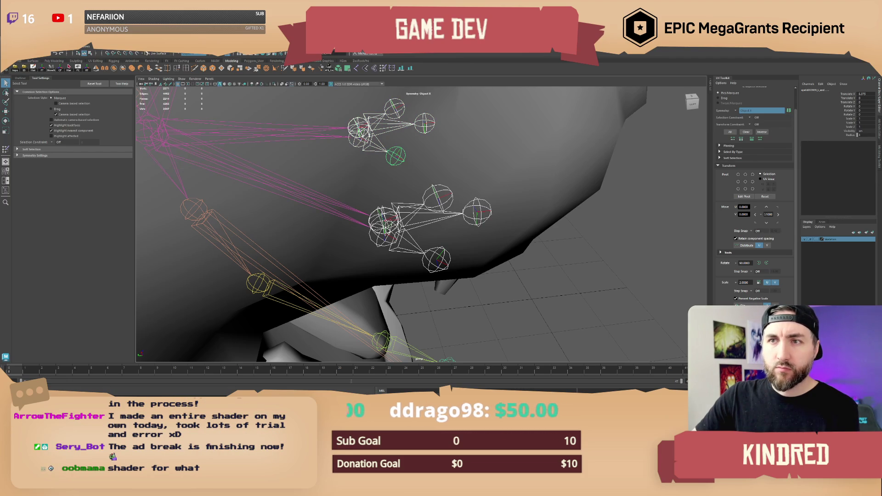
Add the head mesh and remove the eyelid end joint as a skin influence.
{"action": "left_click", "coordinate": [496, 130]}
{"action": "left_click", "coordinate": [113, 51]}
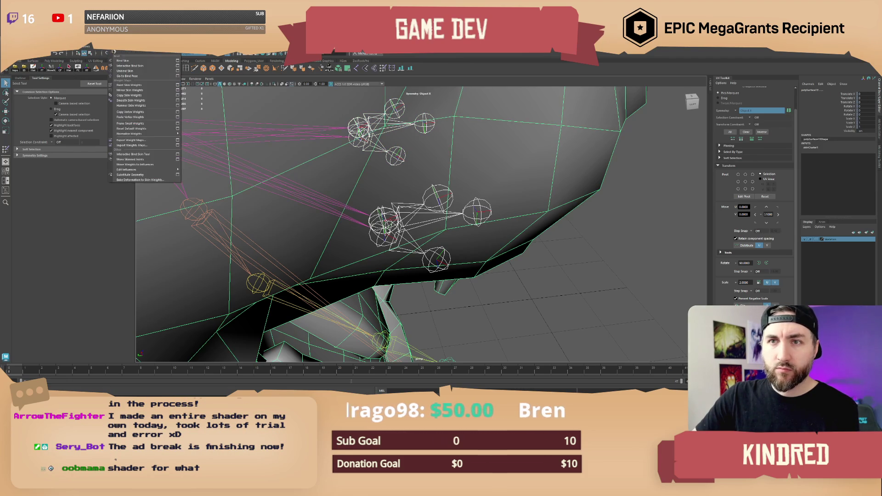
{"action": "mouse_move", "coordinate": [150, 169]}
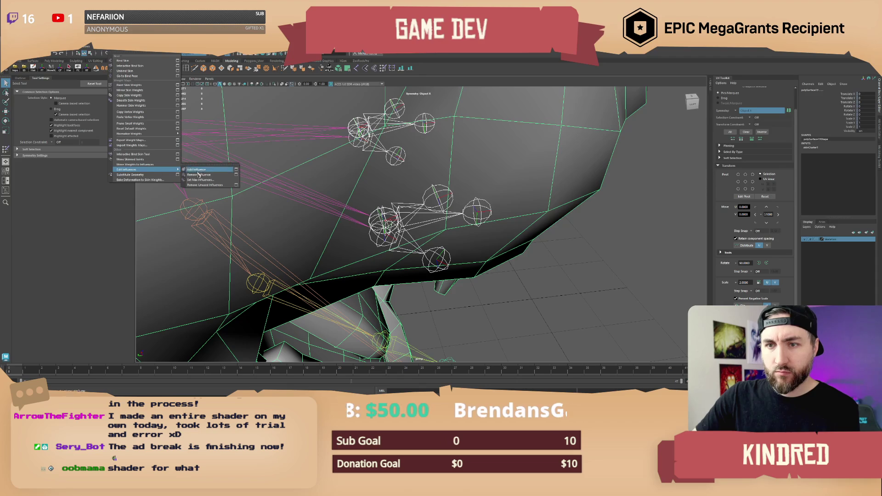
{"action": "left_click", "coordinate": [211, 176]}
{"action": "left_click_drag", "start_coordinate": [441, 257], "coordinate": [579, 264], "text": "alt"}
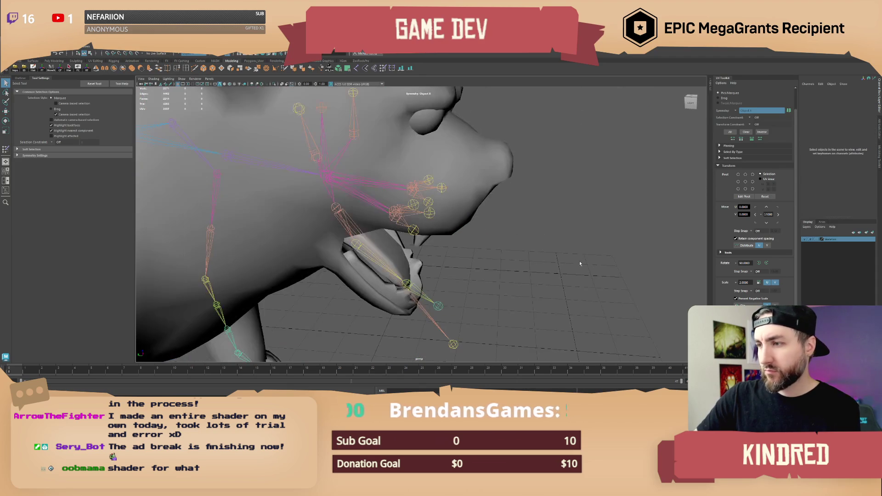
Reopen Paint Skin Weights on the bear and view Jaw_M, Tongue1 and Tongue2 weights.
{"action": "left_click", "coordinate": [487, 183]}
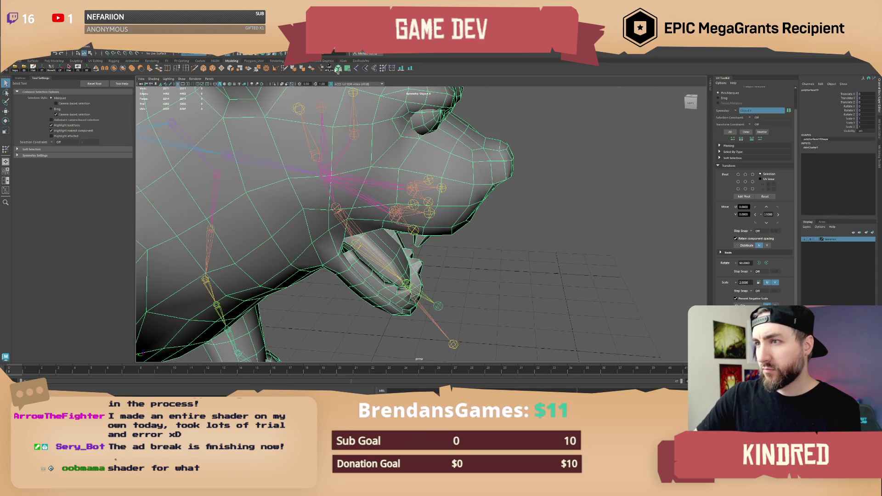
{"action": "left_click", "coordinate": [381, 69]}
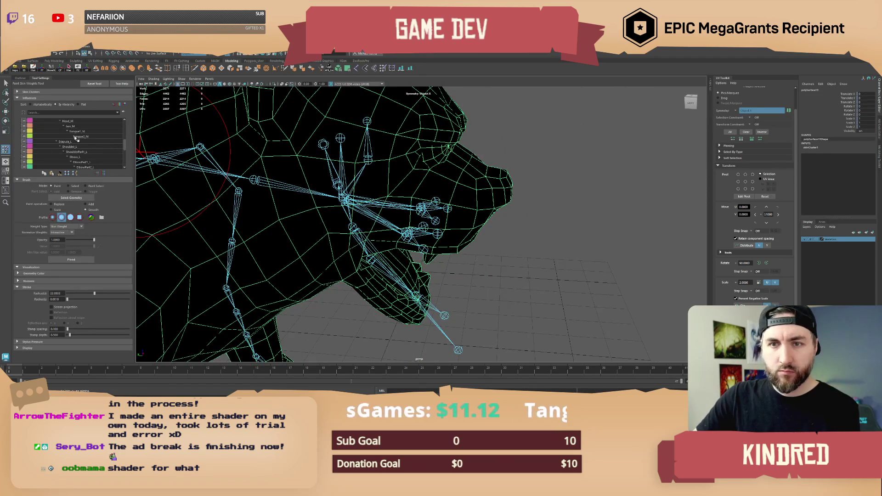
{"action": "scroll", "coordinate": [87, 141], "scroll_direction": "up", "scroll_amount": 1}
{"action": "left_click", "coordinate": [76, 142]}
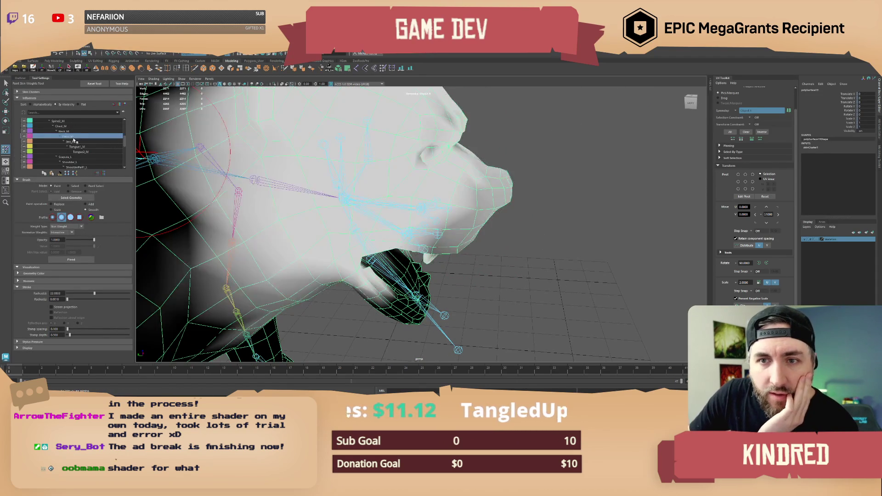
{"action": "left_click", "coordinate": [82, 147]}
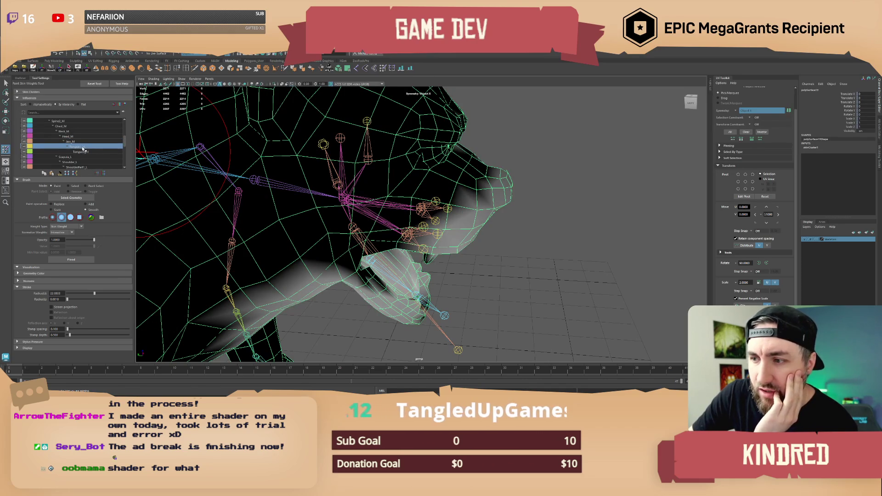
{"action": "left_click", "coordinate": [87, 152]}
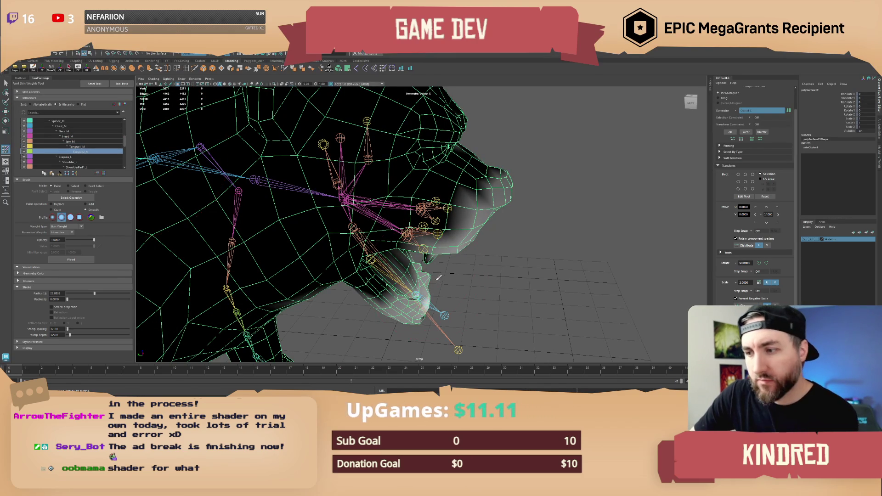
Inspect the mouth and tongue weights from several angles, then display Head_M's weights.
{"action": "mouse_move", "coordinate": [438, 277]}
{"action": "left_mouse_down", "text": "alt"}
{"action": "mouse_move", "coordinate": [429, 254]}
{"action": "mouse_move", "coordinate": [442, 240]}
{"action": "mouse_move", "coordinate": [434, 242]}
{"action": "left_mouse_up", "text": "alt"}
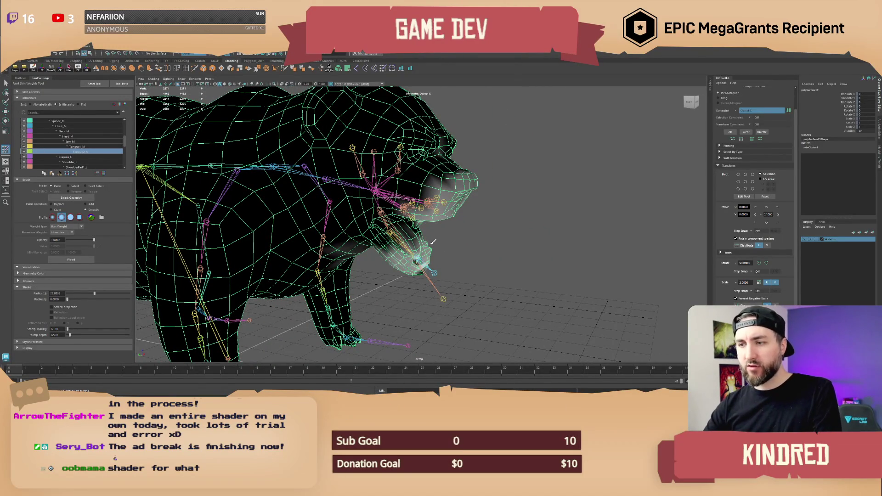
{"action": "mouse_move", "coordinate": [433, 242]}
{"action": "left_mouse_down", "text": "alt"}
{"action": "mouse_move", "coordinate": [448, 238]}
{"action": "mouse_move", "coordinate": [426, 222]}
{"action": "left_mouse_up", "text": "alt"}
{"action": "scroll", "coordinate": [94, 137], "scroll_direction": "down", "scroll_amount": 5}
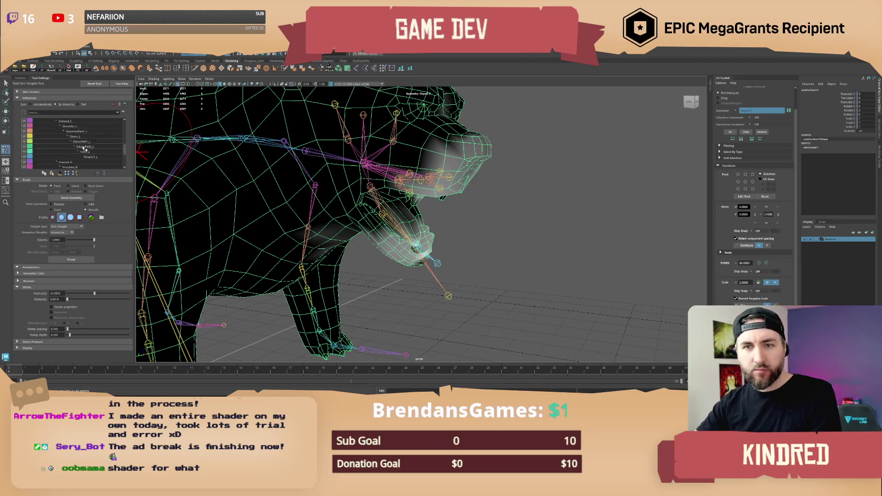
{"action": "scroll", "coordinate": [411, 214], "scroll_direction": "down", "scroll_amount": 3}
{"action": "scroll", "coordinate": [410, 213], "scroll_direction": "up", "scroll_amount": 5}
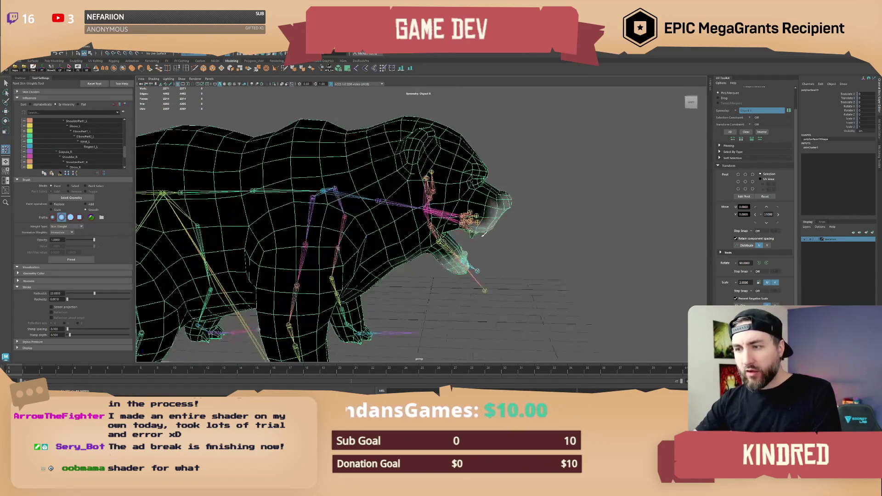
{"action": "left_click_drag", "start_coordinate": [471, 224], "coordinate": [475, 221], "text": "alt"}
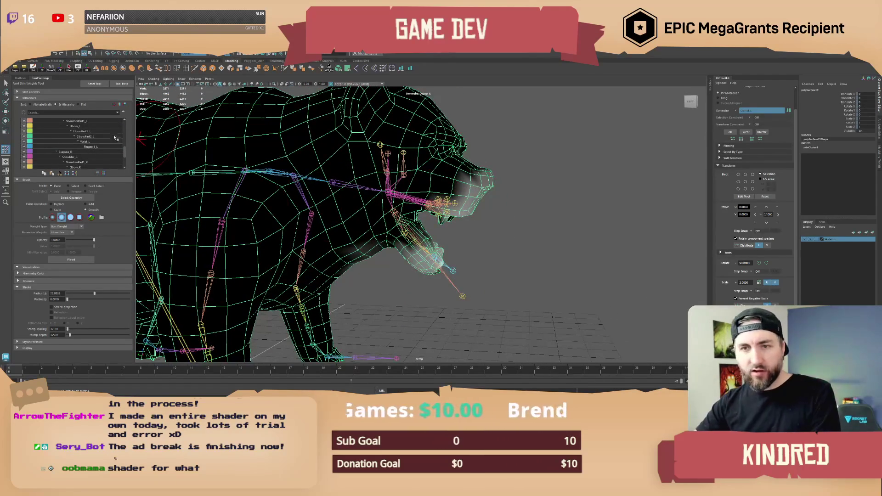
{"action": "scroll", "coordinate": [78, 147], "scroll_direction": "up", "scroll_amount": 3}
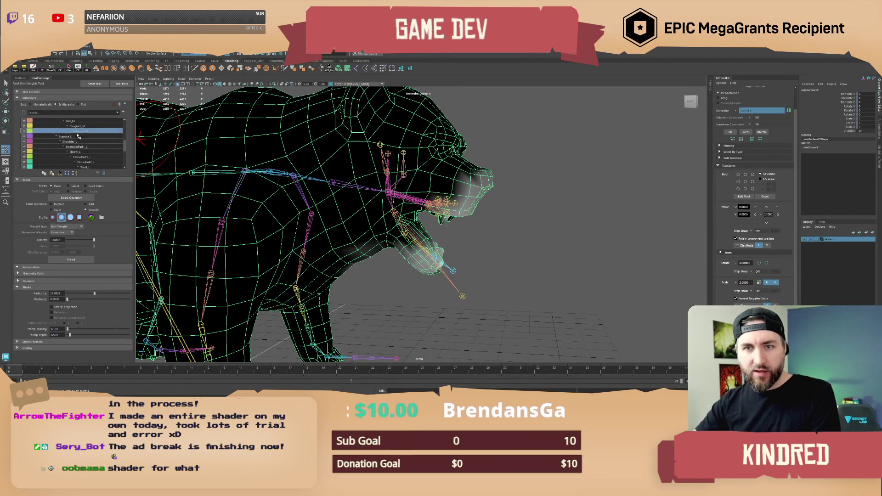
{"action": "left_click", "coordinate": [68, 137]}
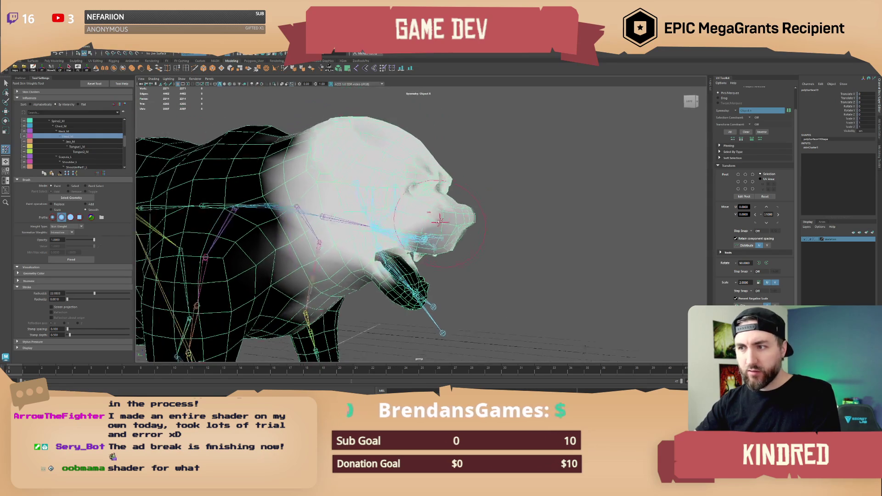
Reduce the weight brush radius to 17.5.
{"action": "scroll", "coordinate": [438, 207], "scroll_direction": "down", "scroll_amount": 3}
{"action": "scroll", "coordinate": [437, 208], "scroll_direction": "up", "scroll_amount": 2}
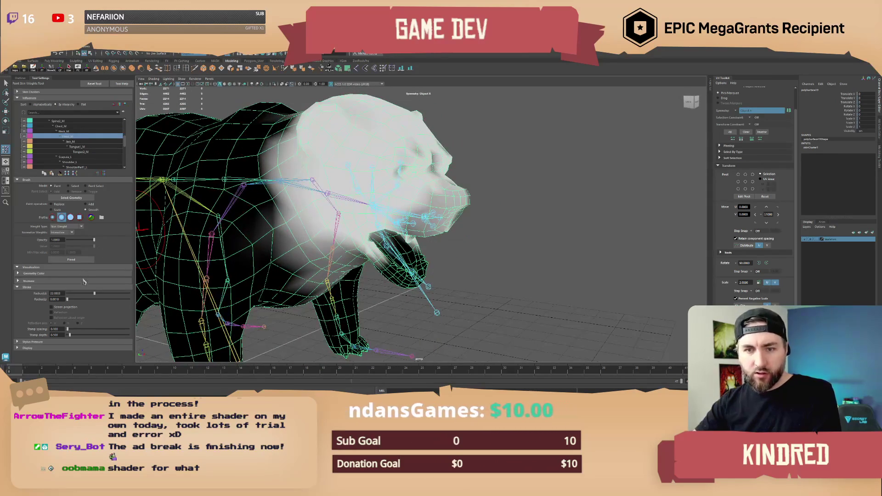
{"action": "left_click_drag", "start_coordinate": [95, 295], "coordinate": [89, 296]}
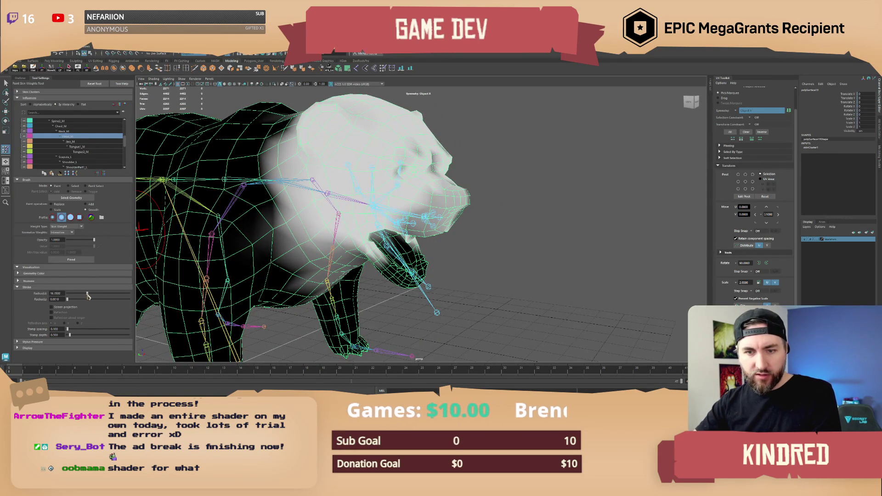
{"action": "scroll", "coordinate": [181, 275], "scroll_direction": "up", "scroll_amount": 1}
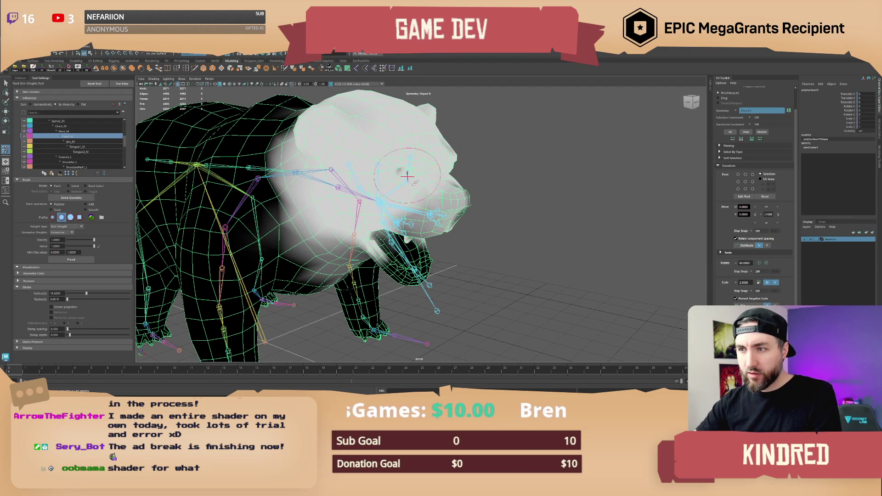
Tumble around the head to inspect the Head_M weights from above and in front.
{"action": "scroll", "coordinate": [407, 176], "scroll_direction": "up", "scroll_amount": 3}
{"action": "scroll", "coordinate": [413, 194], "scroll_direction": "down", "scroll_amount": 3}
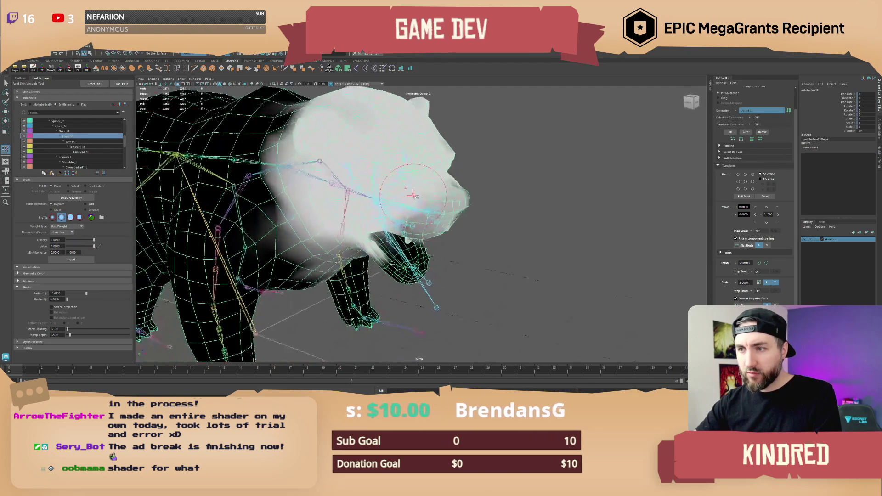
{"action": "scroll", "coordinate": [413, 195], "scroll_direction": "up", "scroll_amount": 1}
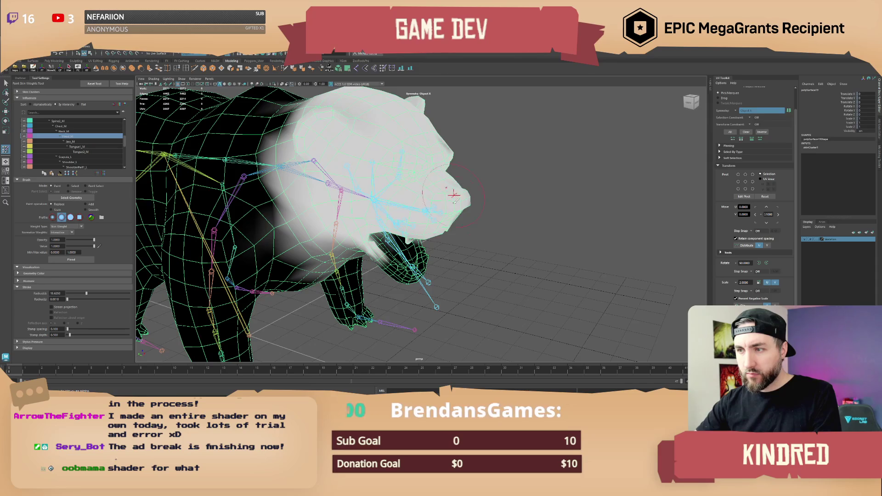
{"action": "left_click_drag", "start_coordinate": [453, 195], "coordinate": [415, 217], "text": "alt"}
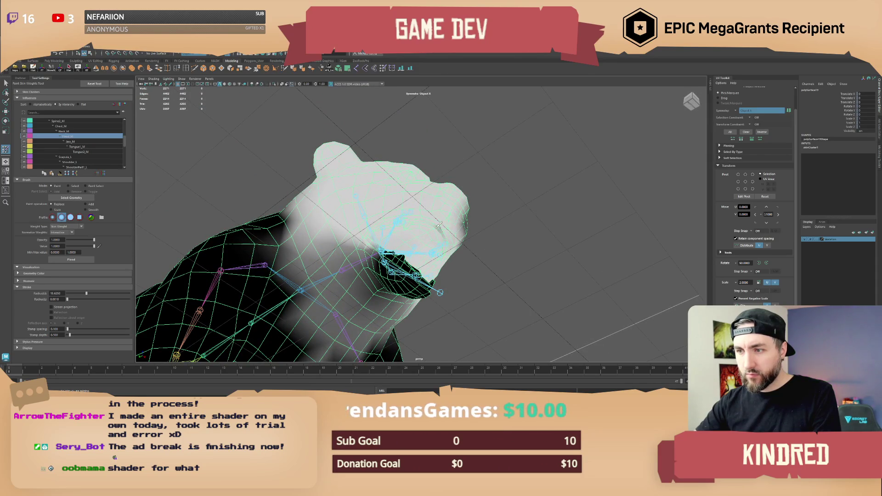
{"action": "left_click_drag", "start_coordinate": [454, 230], "coordinate": [459, 221], "text": "alt"}
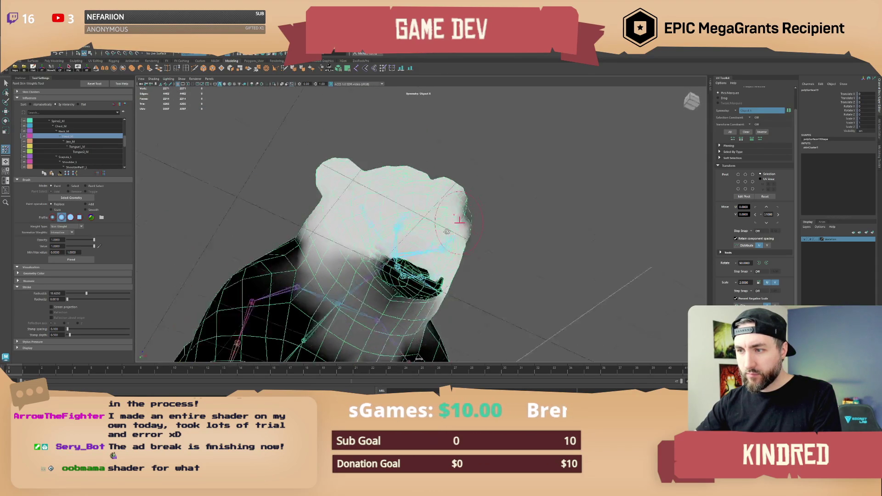
{"action": "key", "text": "bracketleft"}
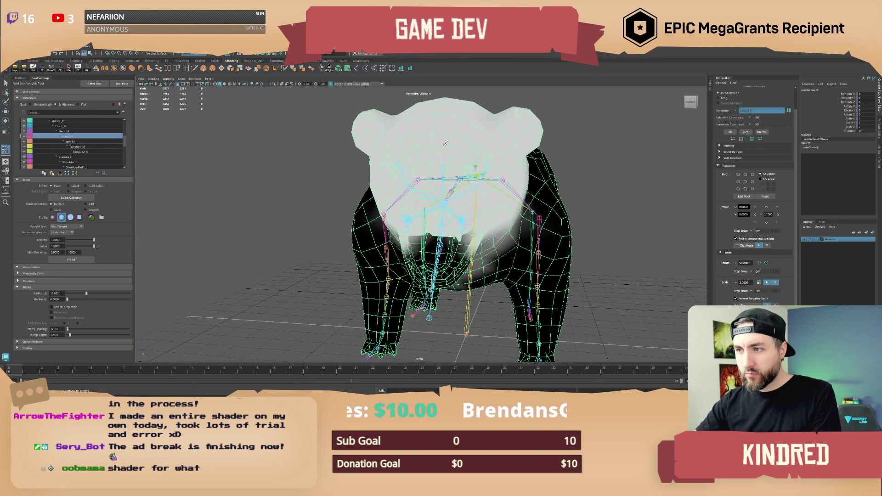
{"action": "key", "text": "bracketright"}
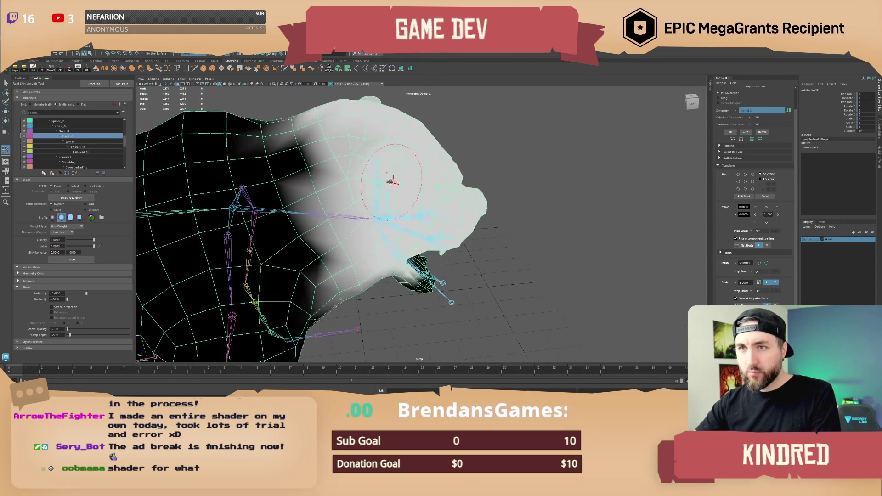
{"action": "mouse_move", "coordinate": [391, 182]}
{"action": "left_mouse_down", "text": "alt"}
{"action": "mouse_move", "coordinate": [449, 226]}
{"action": "mouse_move", "coordinate": [349, 172]}
{"action": "left_mouse_up", "text": "alt"}
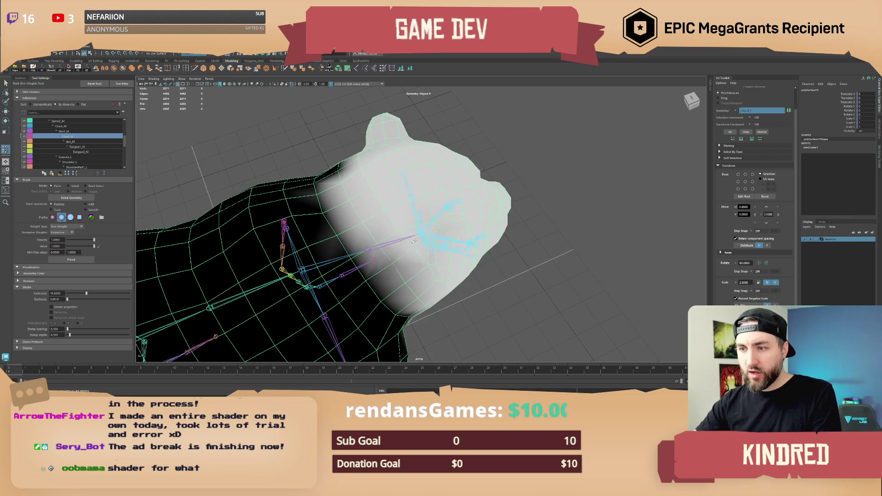
Cycle through rear, side and front views to check the head weight falloff.
{"action": "key", "text": "bracketleft"}
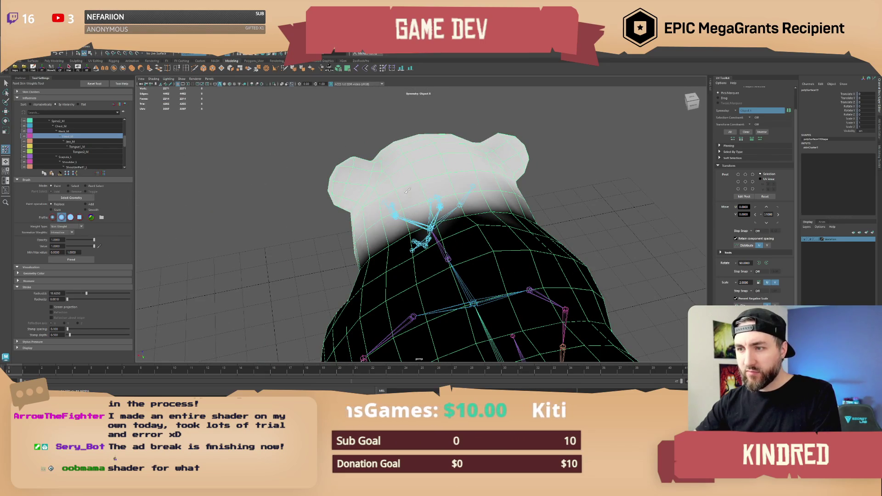
{"action": "key", "text": "bracketright"}
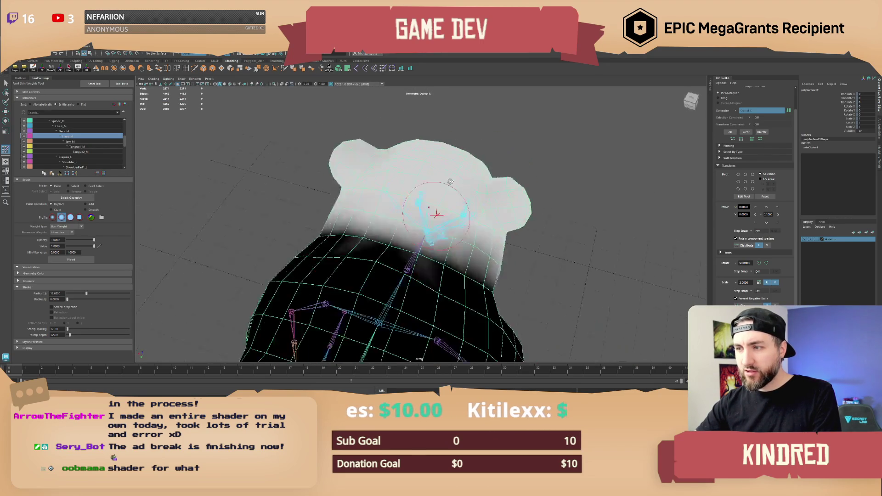
{"action": "key", "text": "bracketright"}
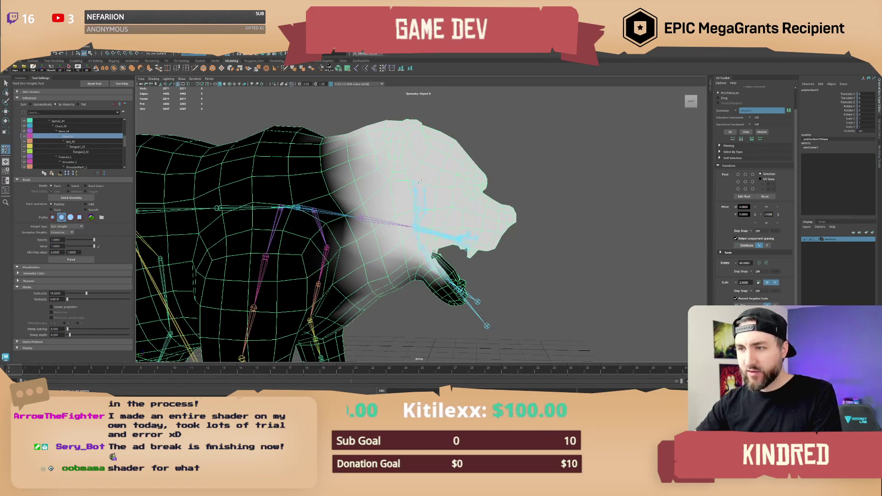
{"action": "key", "text": "bracketright"}
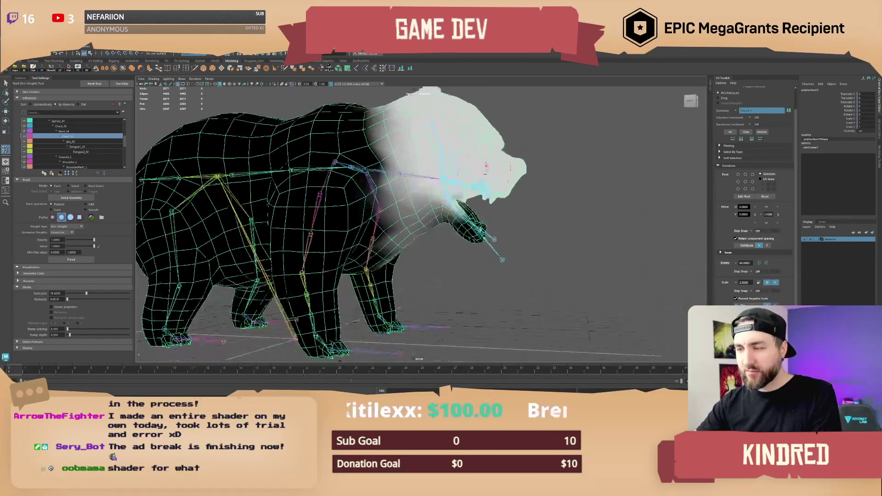
{"action": "key", "text": "bracketright"}
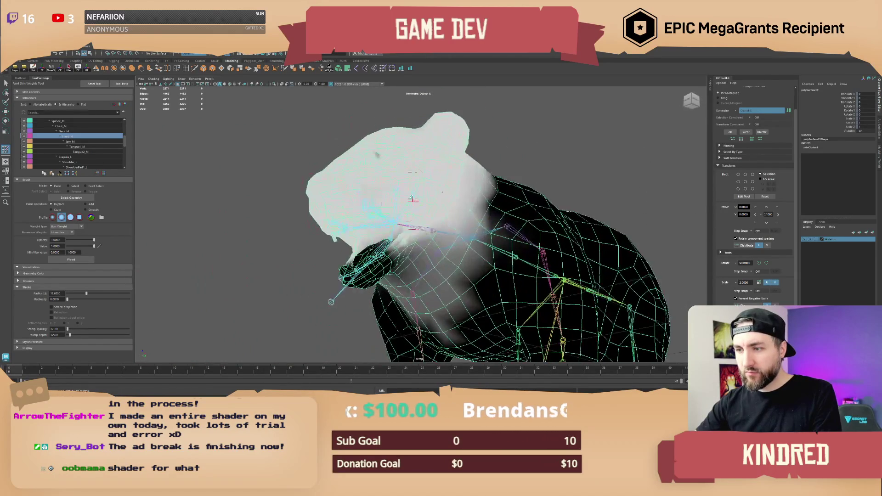
{"action": "key", "text": "bracketright"}
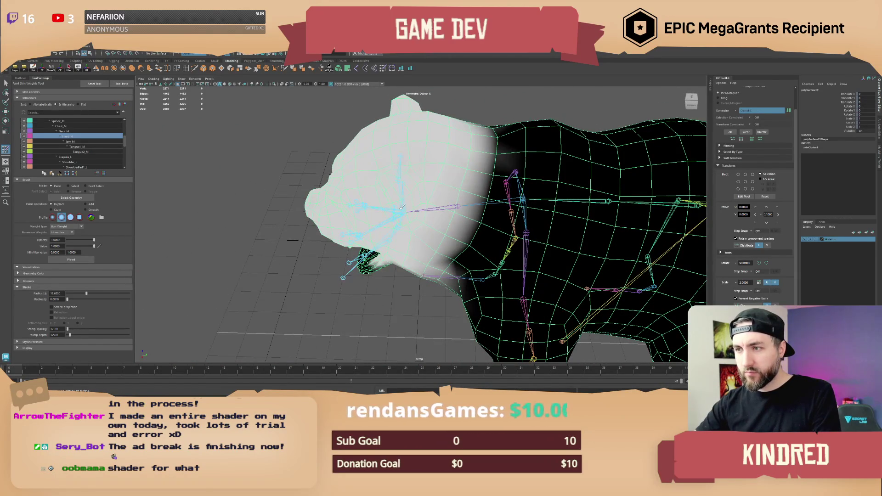
{"action": "key", "text": "bracketleft"}
{"action": "key", "text": "bracketleft"}
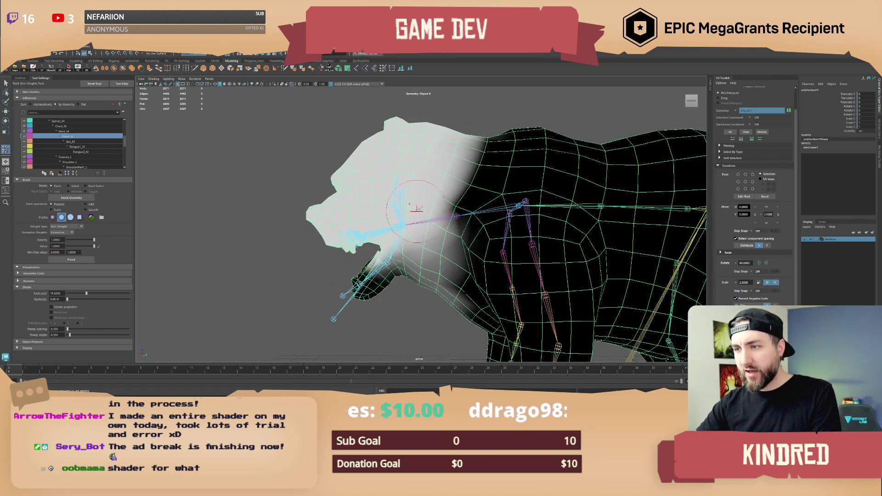
{"action": "key", "text": "bracketleft"}
{"action": "key", "text": "bracketleft"}
{"action": "key", "text": "bracketleft"}
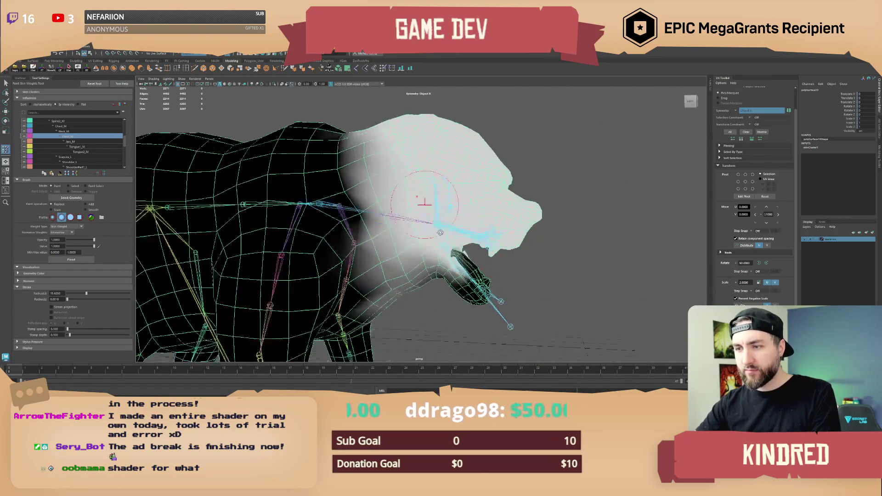
{"action": "key", "text": "bracketleft"}
{"action": "key", "text": "bracketleft"}
{"action": "key", "text": "bracketleft"}
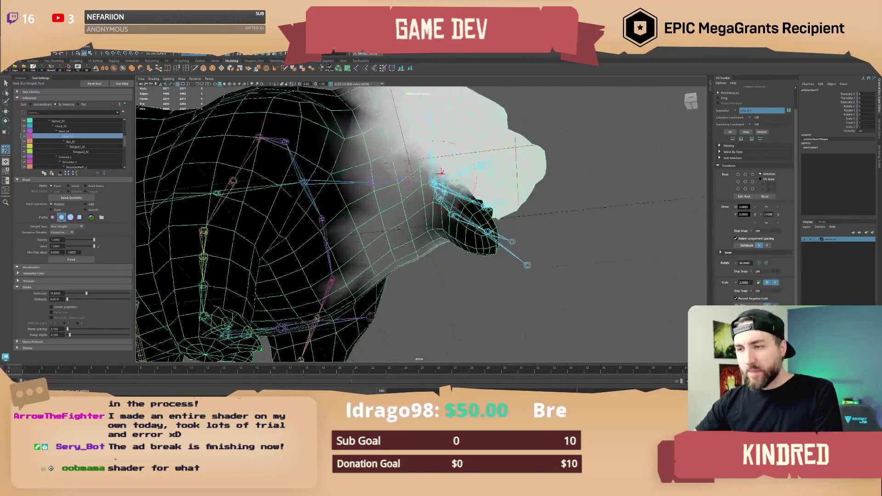
{"action": "key", "text": "bracketleft"}
{"action": "key", "text": "bracketleft"}
{"action": "key", "text": "bracketleft"}
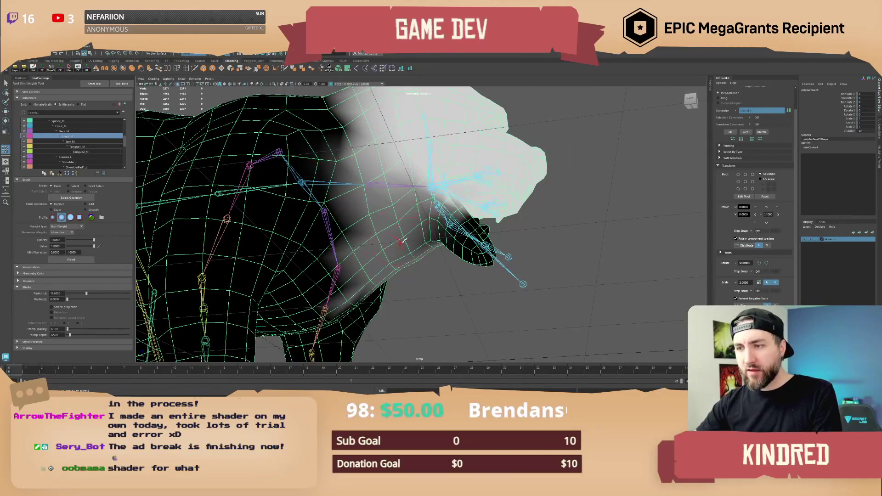
Paint full Neck_M weight down the bear's neck and smooth it.
{"action": "key", "text": "Up"}
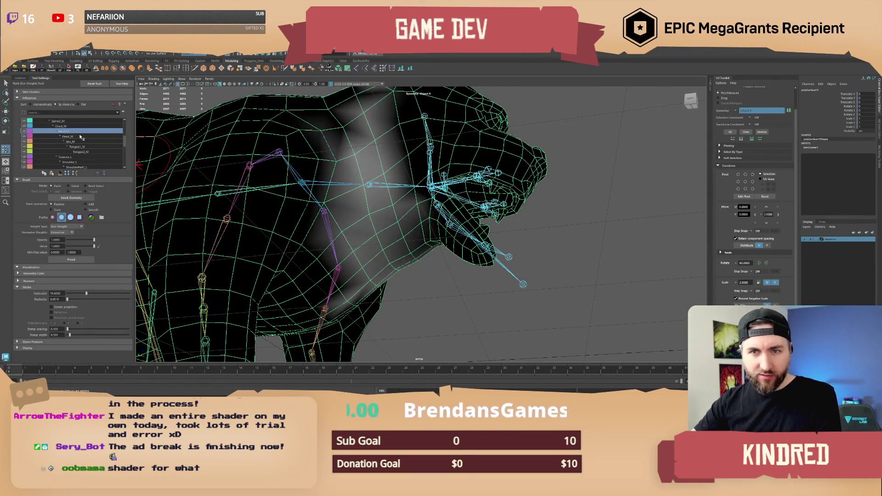
{"action": "mouse_move", "coordinate": [373, 224]}
{"action": "left_mouse_down"}
{"action": "mouse_move", "coordinate": [391, 289]}
{"action": "mouse_move", "coordinate": [455, 219]}
{"action": "mouse_move", "coordinate": [442, 255]}
{"action": "mouse_move", "coordinate": [414, 260]}
{"action": "left_mouse_up"}
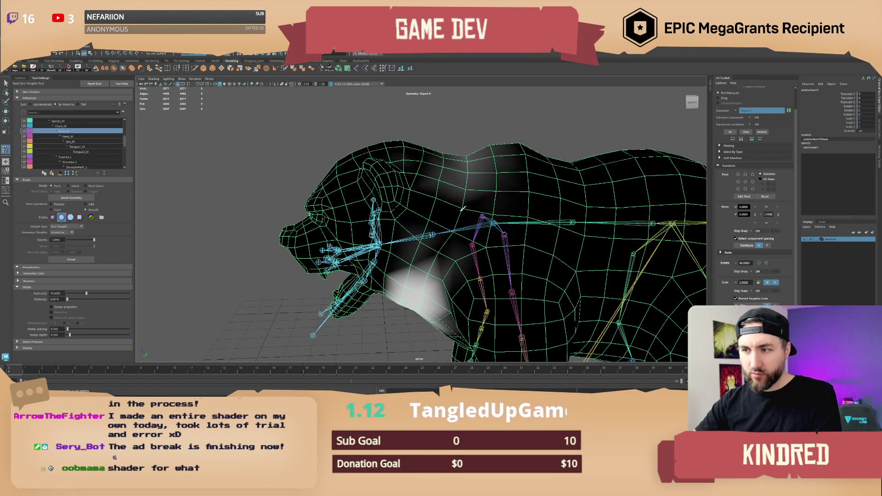
{"action": "left_click_drag", "start_coordinate": [413, 294], "coordinate": [433, 252], "text": "shift"}
{"action": "mouse_move", "coordinate": [410, 313]}
{"action": "left_mouse_down", "text": "shift"}
{"action": "mouse_move", "coordinate": [423, 271]}
{"action": "mouse_move", "coordinate": [467, 271]}
{"action": "left_mouse_up", "text": "shift"}
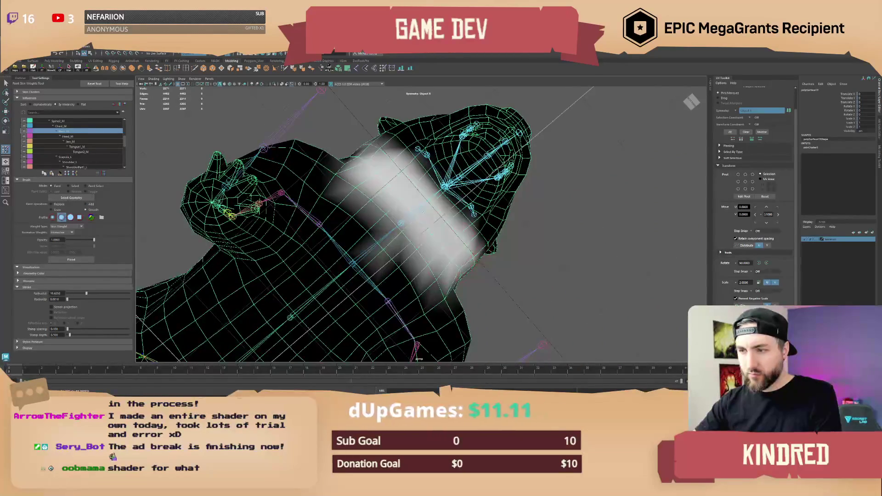
Switch to the Chest_M influence with Replace painting and inspect the chest weights.
{"action": "left_click", "coordinate": [691, 101]}
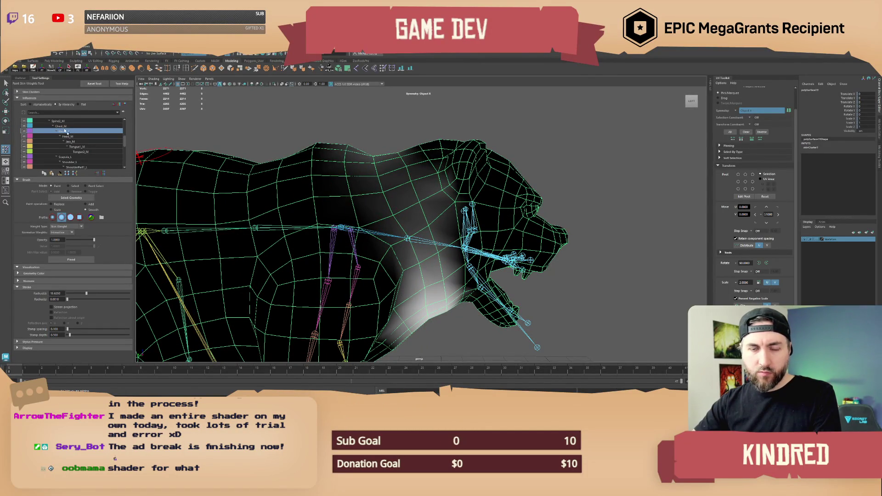
{"action": "mouse_move", "coordinate": [356, 224]}
{"action": "left_mouse_down", "text": "alt"}
{"action": "mouse_move", "coordinate": [404, 274]}
{"action": "mouse_move", "coordinate": [146, 157]}
{"action": "left_mouse_up", "text": "alt"}
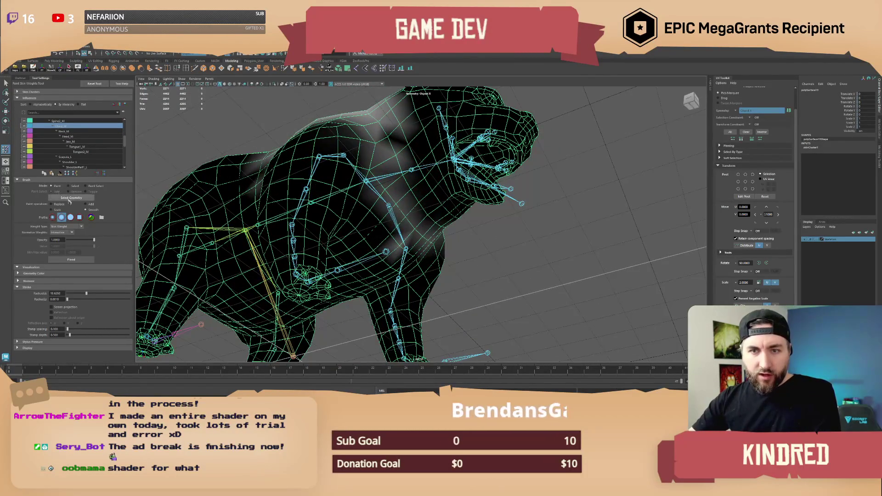
{"action": "left_click", "coordinate": [51, 204]}
{"action": "mouse_move", "coordinate": [402, 249]}
{"action": "left_mouse_down", "text": "alt"}
{"action": "mouse_move", "coordinate": [395, 258]}
{"action": "mouse_move", "coordinate": [419, 247]}
{"action": "mouse_move", "coordinate": [368, 197]}
{"action": "mouse_move", "coordinate": [363, 216]}
{"action": "mouse_move", "coordinate": [379, 263]}
{"action": "left_mouse_up", "text": "alt"}
{"action": "mouse_move", "coordinate": [402, 227]}
{"action": "left_mouse_down", "text": "alt"}
{"action": "mouse_move", "coordinate": [437, 252]}
{"action": "mouse_move", "coordinate": [457, 230]}
{"action": "mouse_move", "coordinate": [455, 216]}
{"action": "mouse_move", "coordinate": [400, 250]}
{"action": "mouse_move", "coordinate": [359, 313]}
{"action": "mouse_move", "coordinate": [409, 322]}
{"action": "mouse_move", "coordinate": [384, 271]}
{"action": "mouse_move", "coordinate": [394, 208]}
{"action": "mouse_move", "coordinate": [416, 273]}
{"action": "mouse_move", "coordinate": [404, 215]}
{"action": "left_mouse_up", "text": "alt"}
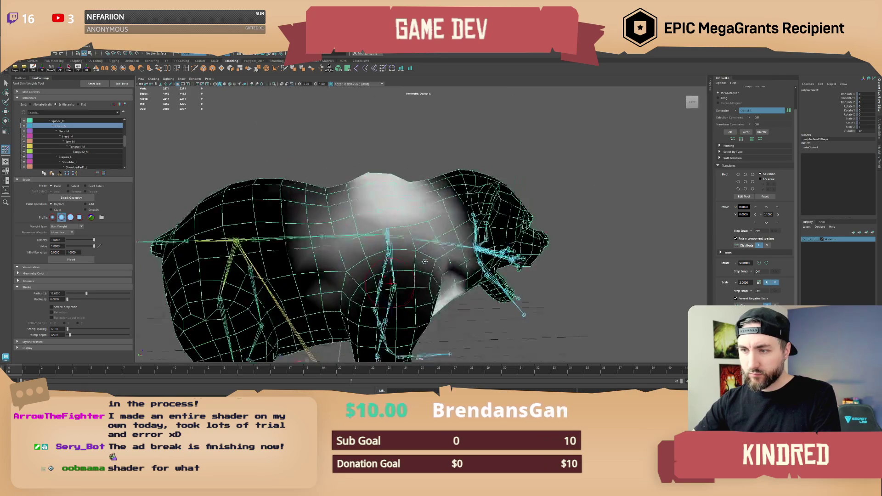
Smooth the weights along the bear's spine with the Smooth operation.
{"action": "left_click", "coordinate": [85, 210]}
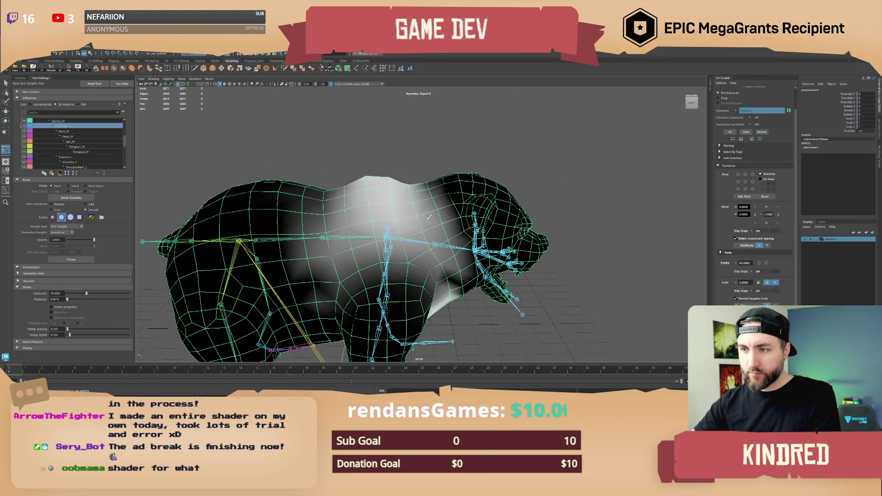
{"action": "left_click_drag", "start_coordinate": [368, 175], "coordinate": [354, 218], "text": "alt"}
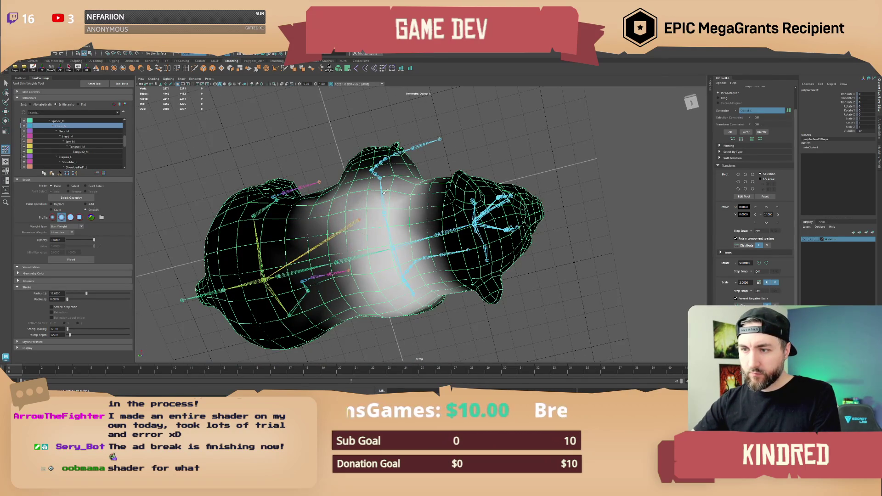
{"action": "left_click_drag", "start_coordinate": [384, 191], "coordinate": [415, 250]}
{"action": "mouse_move", "coordinate": [380, 276]}
{"action": "left_mouse_down", "text": "alt"}
{"action": "mouse_move", "coordinate": [363, 124]}
{"action": "mouse_move", "coordinate": [437, 136]}
{"action": "left_mouse_up", "text": "alt"}
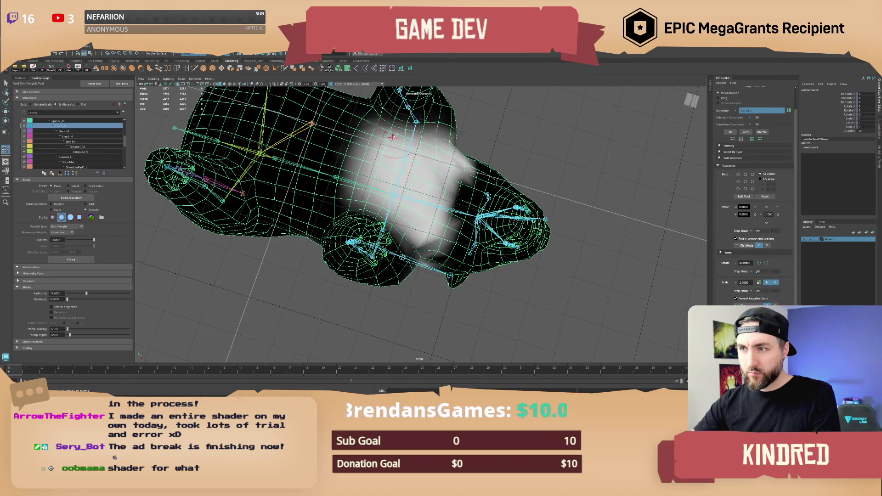
{"action": "mouse_move", "coordinate": [465, 172]}
{"action": "left_mouse_down"}
{"action": "mouse_move", "coordinate": [457, 239]}
{"action": "mouse_move", "coordinate": [429, 262]}
{"action": "mouse_move", "coordinate": [423, 253]}
{"action": "mouse_move", "coordinate": [467, 223]}
{"action": "mouse_move", "coordinate": [405, 207]}
{"action": "left_mouse_up"}
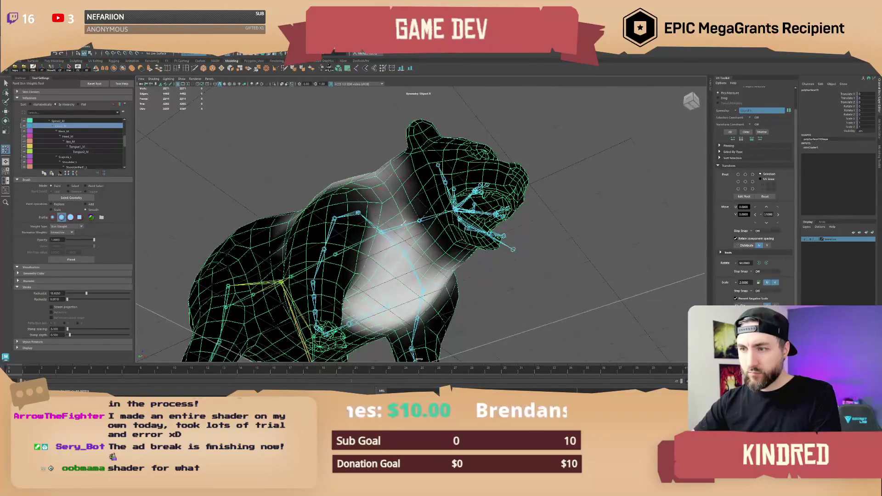
{"action": "left_click_drag", "start_coordinate": [433, 253], "coordinate": [414, 273], "text": "alt"}
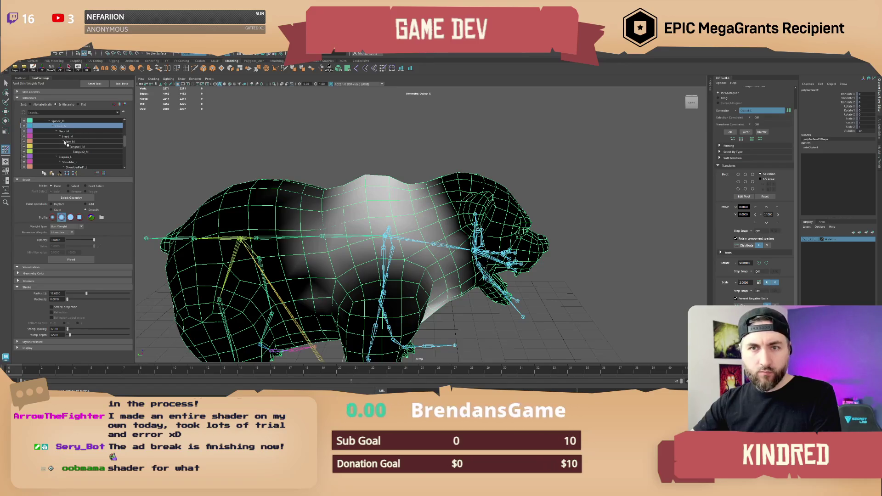
Review the Spine2_M and Group influence weights from above and the side.
{"action": "left_click", "coordinate": [59, 120]}
{"action": "left_click_drag", "start_coordinate": [377, 198], "coordinate": [331, 173], "text": "alt"}
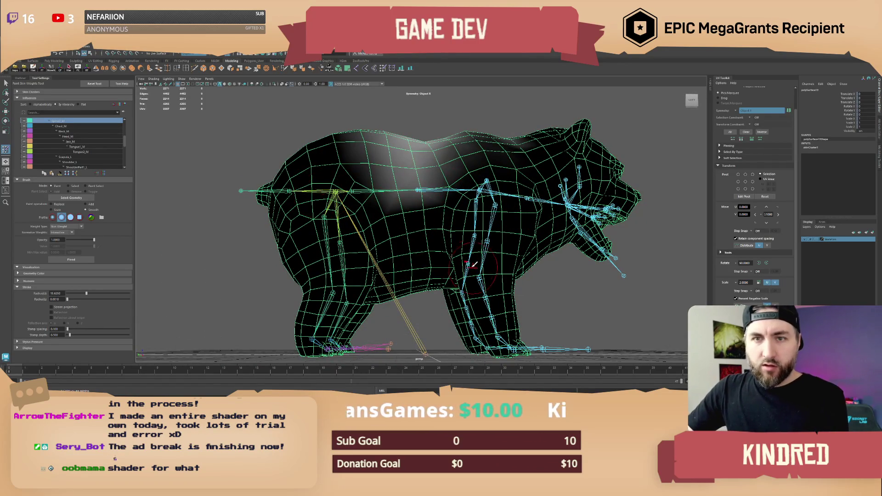
{"action": "left_click_drag", "start_coordinate": [473, 265], "coordinate": [449, 282], "text": "alt"}
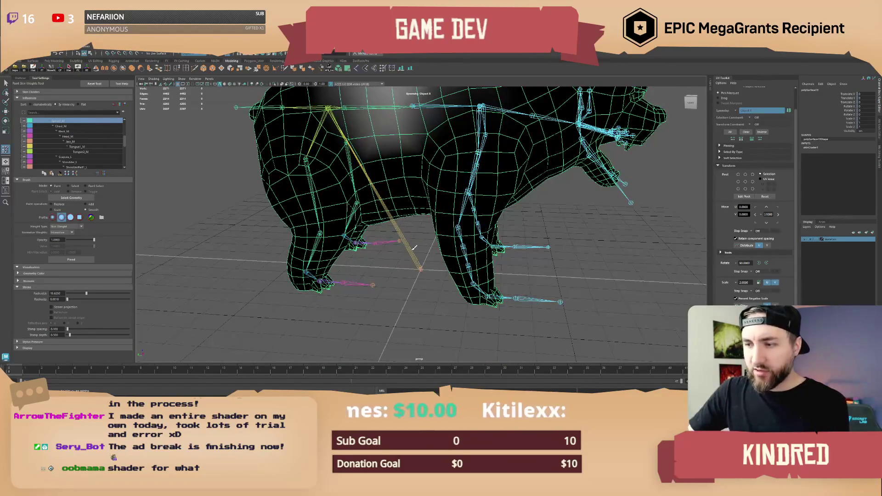
{"action": "scroll", "coordinate": [66, 137], "scroll_direction": "up", "scroll_amount": 5}
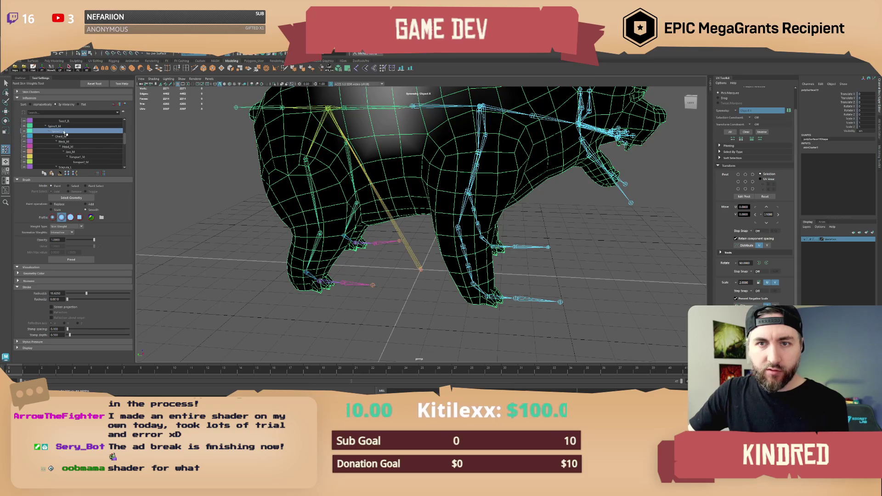
{"action": "left_click", "coordinate": [53, 121]}
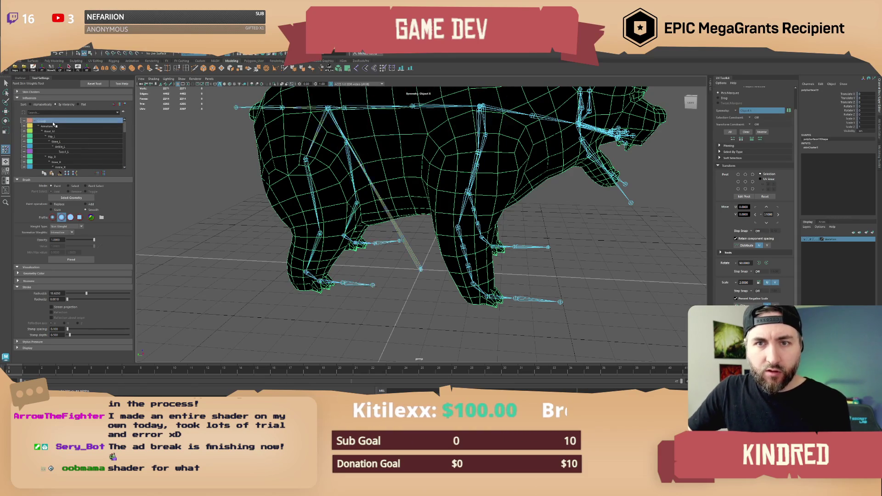
{"action": "left_click_drag", "start_coordinate": [457, 219], "coordinate": [452, 198], "text": "alt"}
Edit the skin influences for Armature and Root_M on the bear mesh, then resume weight painting.
{"action": "key", "text": "q"}
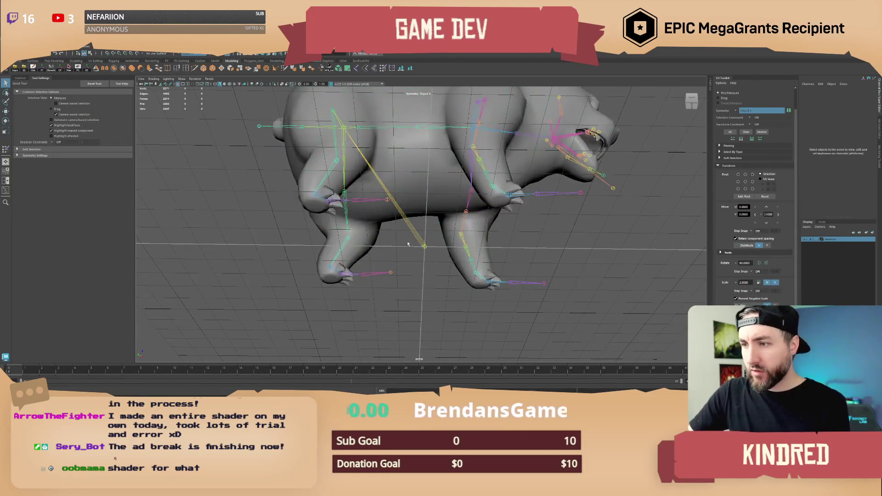
{"action": "left_click", "coordinate": [19, 79]}
{"action": "left_click", "coordinate": [39, 122]}
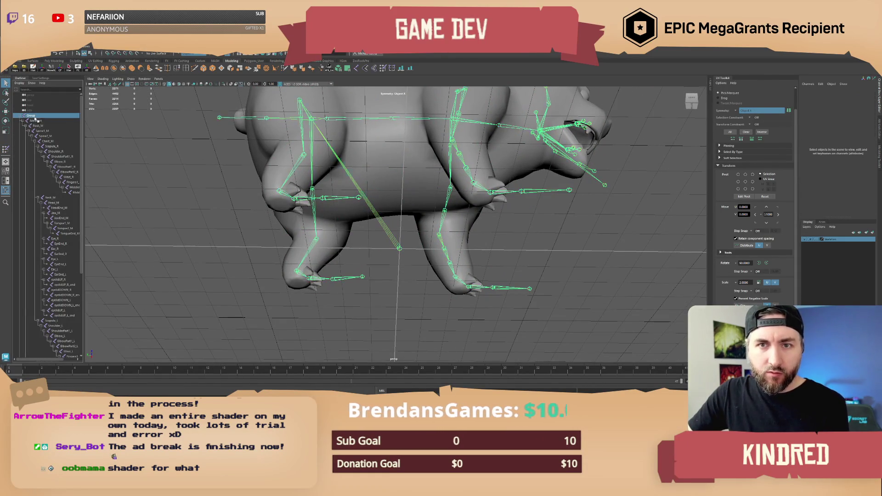
{"action": "left_click", "coordinate": [44, 126]}
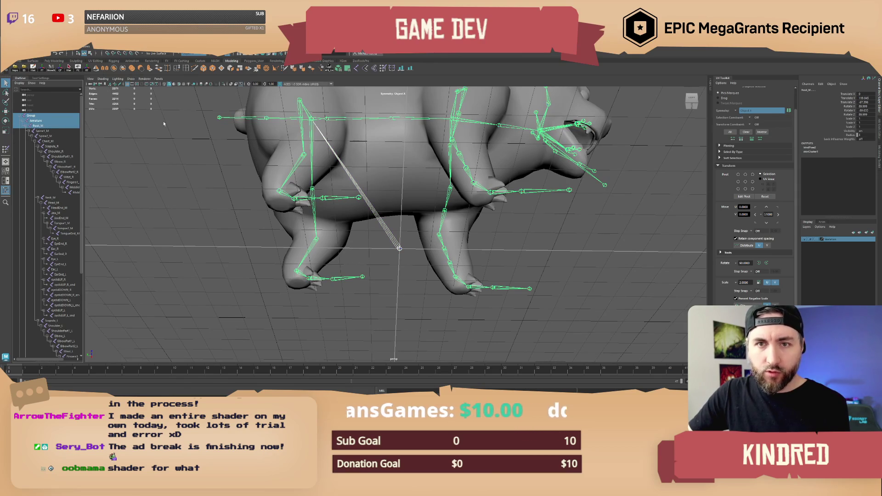
{"action": "left_click", "coordinate": [370, 147]}
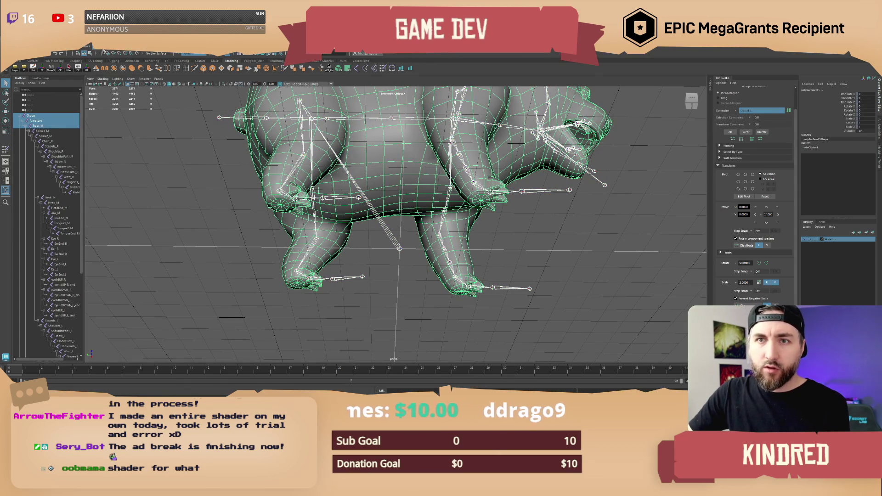
{"action": "left_click", "coordinate": [109, 52]}
{"action": "mouse_move", "coordinate": [148, 171]}
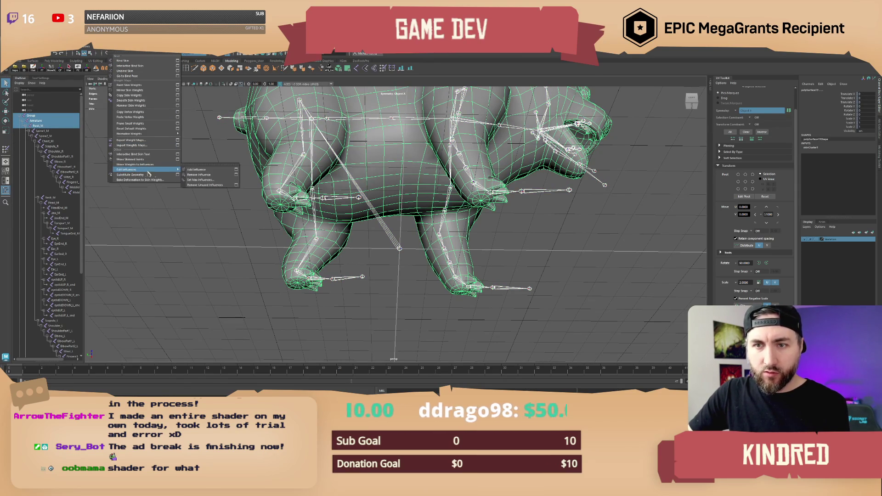
{"action": "left_click", "coordinate": [205, 178]}
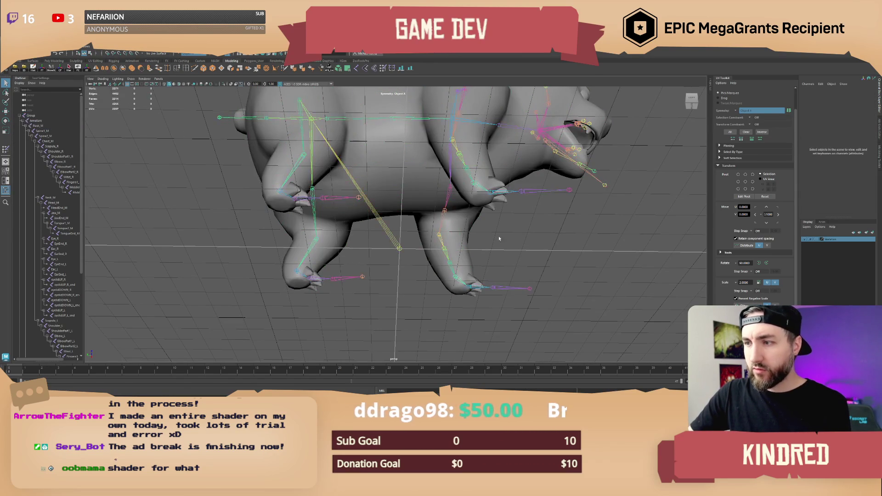
{"action": "left_click", "coordinate": [383, 69]}
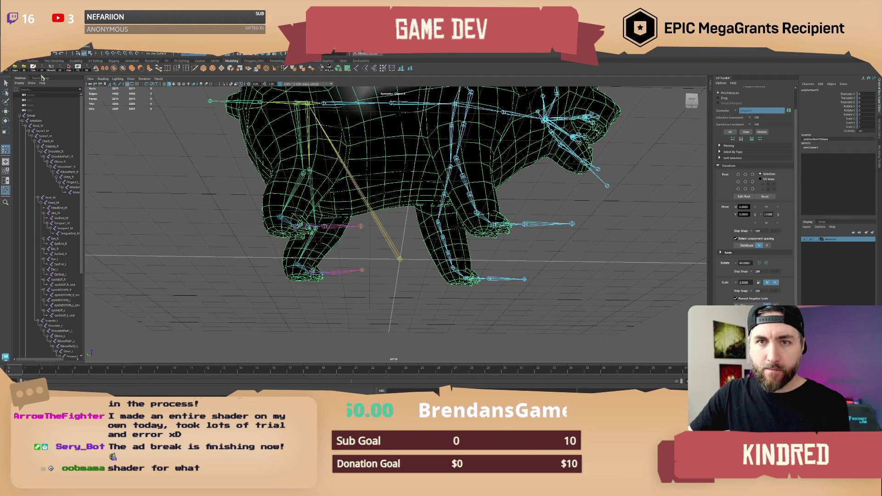
Paint Spine1_M weight down the bear's back and inspect it from above.
{"action": "left_click", "coordinate": [41, 78]}
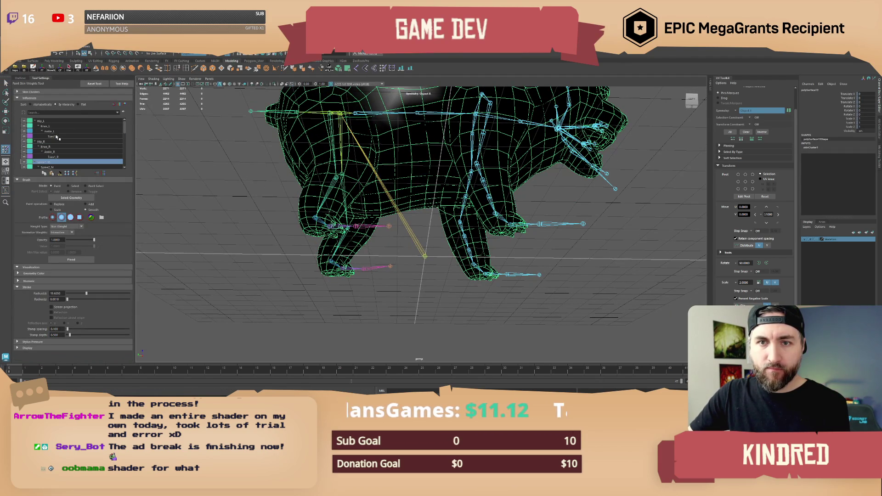
{"action": "left_click", "coordinate": [45, 121]}
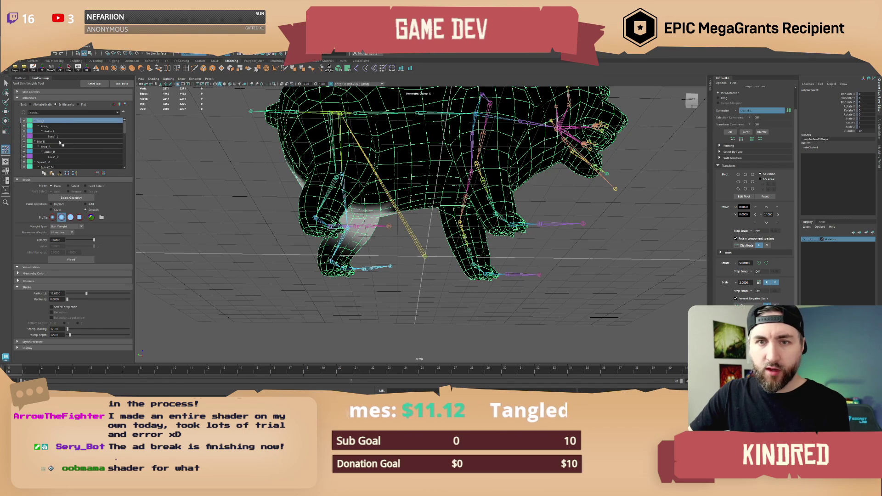
{"action": "scroll", "coordinate": [59, 146], "scroll_direction": "down", "scroll_amount": 1}
{"action": "left_click", "coordinate": [50, 157]}
{"action": "mouse_move", "coordinate": [375, 189]}
{"action": "left_mouse_down", "text": "alt"}
{"action": "mouse_move", "coordinate": [396, 206]}
{"action": "mouse_move", "coordinate": [390, 148]}
{"action": "left_mouse_up", "text": "alt"}
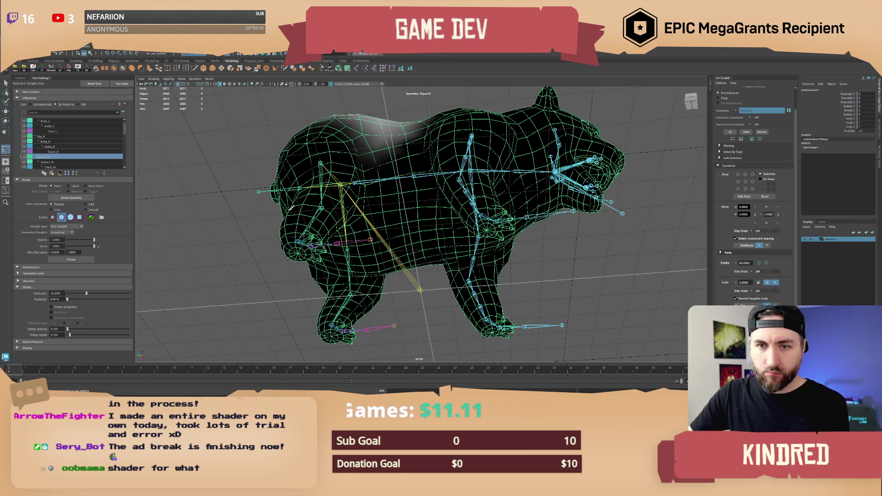
{"action": "left_click_drag", "start_coordinate": [386, 152], "coordinate": [386, 234]}
{"action": "mouse_move", "coordinate": [386, 234]}
{"action": "left_mouse_down", "text": "alt"}
{"action": "mouse_move", "coordinate": [385, 205]}
{"action": "mouse_move", "coordinate": [386, 265]}
{"action": "mouse_move", "coordinate": [380, 213]}
{"action": "mouse_move", "coordinate": [407, 267]}
{"action": "mouse_move", "coordinate": [407, 298]}
{"action": "mouse_move", "coordinate": [394, 174]}
{"action": "left_mouse_up", "text": "alt"}
{"action": "mouse_move", "coordinate": [338, 186]}
{"action": "left_mouse_down", "text": "alt"}
{"action": "mouse_move", "coordinate": [422, 154]}
{"action": "mouse_move", "coordinate": [431, 187]}
{"action": "left_mouse_up", "text": "alt"}
Undo the spine stroke, the influence change and the mesh selection.
{"action": "scroll", "coordinate": [82, 138], "scroll_direction": "up", "scroll_amount": 1}
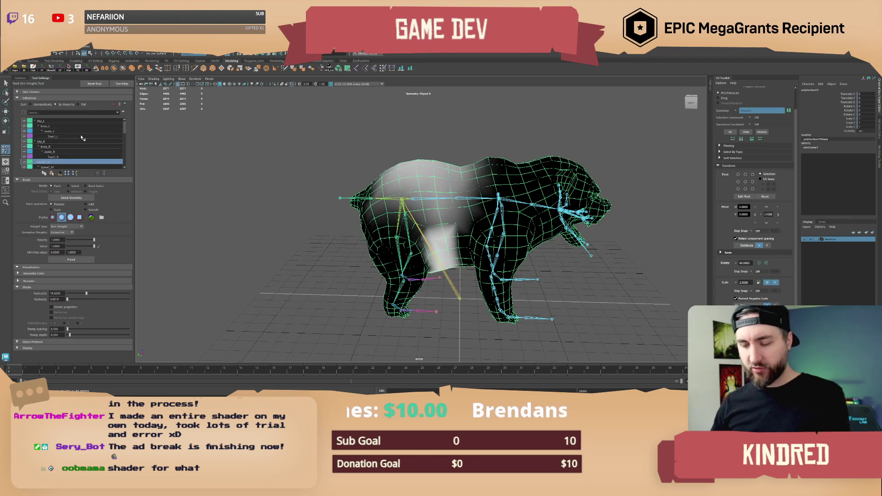
{"action": "key", "text": "ctrl+z"}
{"action": "key", "text": "ctrl+z"}
{"action": "key", "text": "shift+z"}
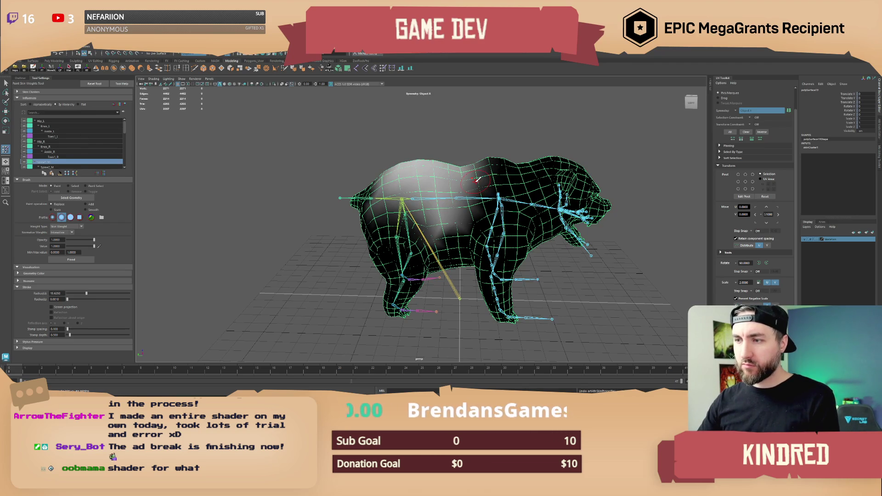
{"action": "key", "text": "ctrl+z"}
{"action": "key", "text": "ctrl+z"}
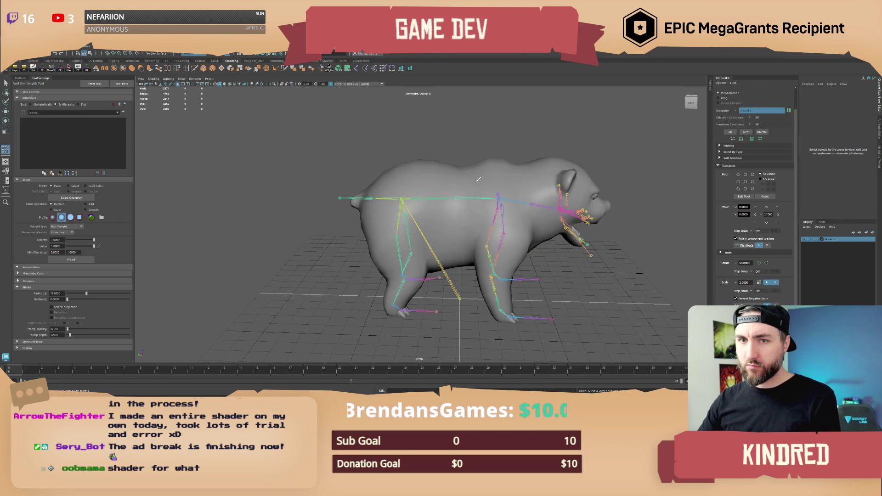
{"action": "key", "text": "ctrl+z"}
Undo back to the original influence list and clear the selection.
{"action": "scroll", "coordinate": [60, 147], "scroll_direction": "down", "scroll_amount": 1}
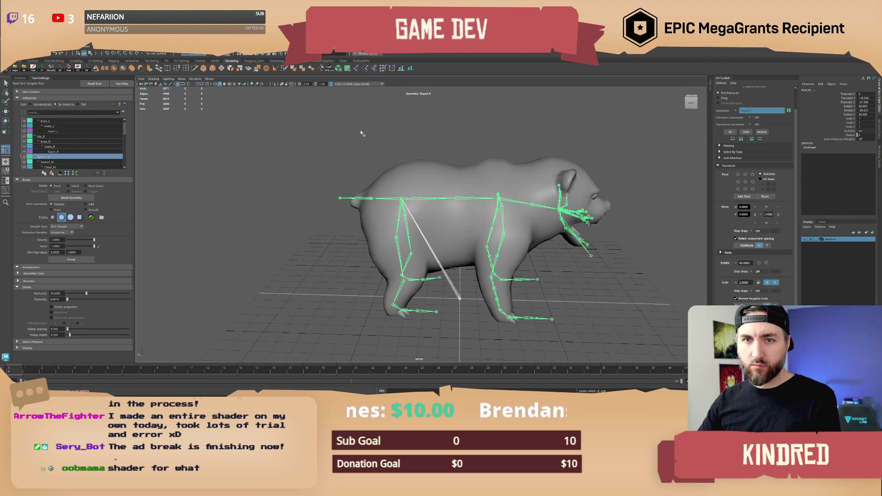
{"action": "key", "text": "ctrl+z"}
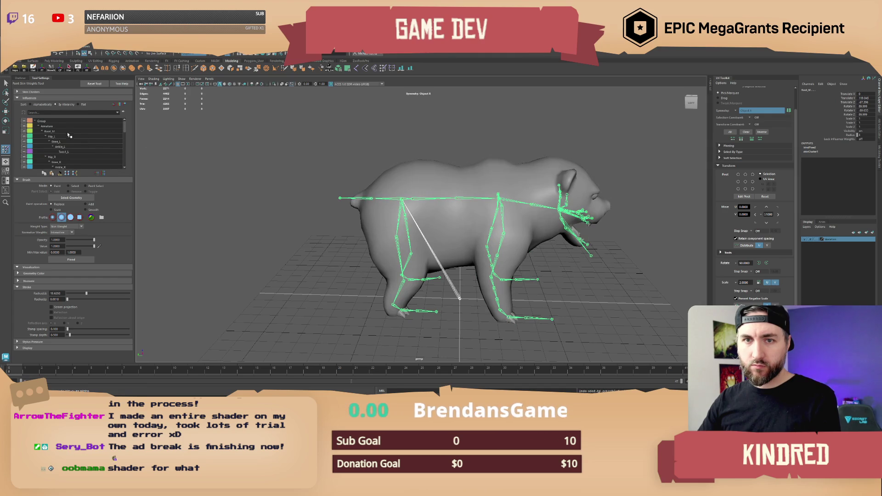
{"action": "key", "text": "q"}
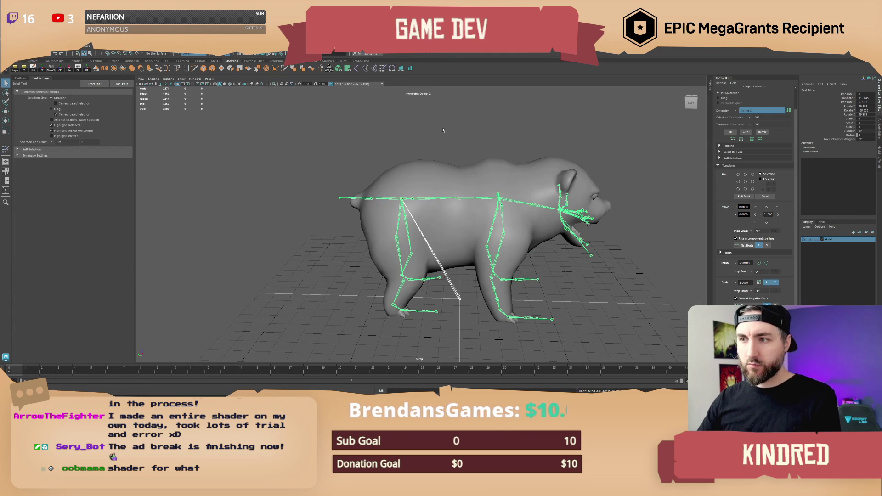
{"action": "left_click", "coordinate": [439, 183]}
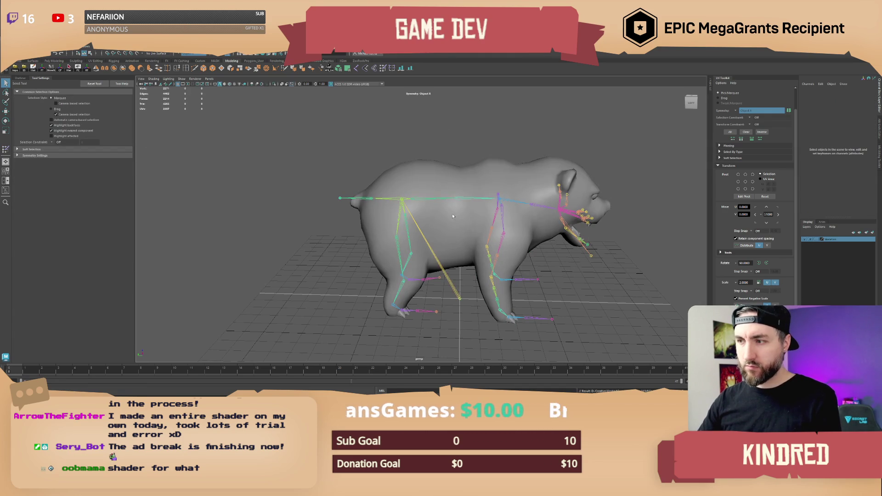
{"action": "left_click_drag", "start_coordinate": [453, 216], "coordinate": [450, 277], "text": "alt"}
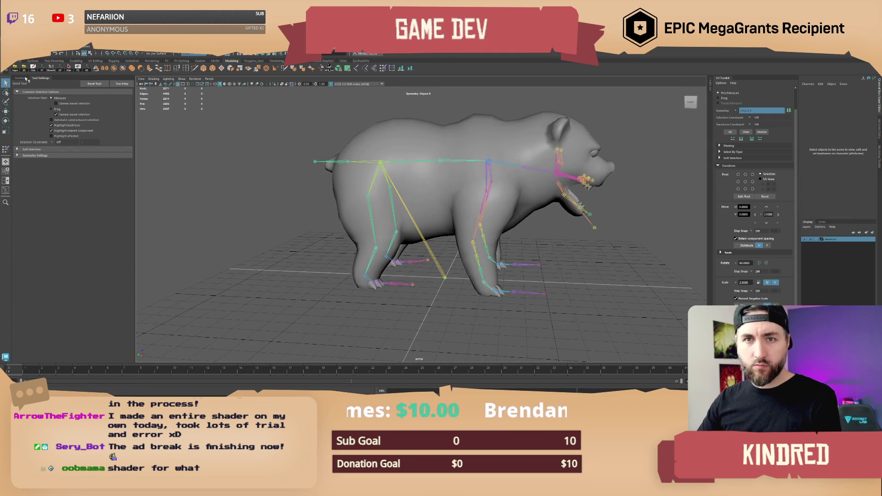
Remove Group and Armature as influences on the bear mesh.
{"action": "left_click", "coordinate": [21, 78]}
{"action": "left_click", "coordinate": [31, 115]}
{"action": "left_click", "coordinate": [45, 121], "text": "ctrl"}
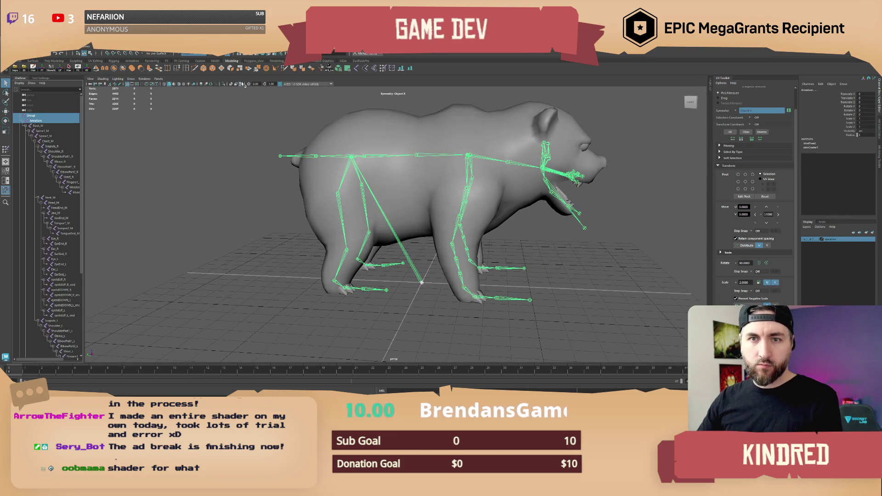
{"action": "left_click", "coordinate": [387, 130]}
{"action": "left_click", "coordinate": [115, 51]}
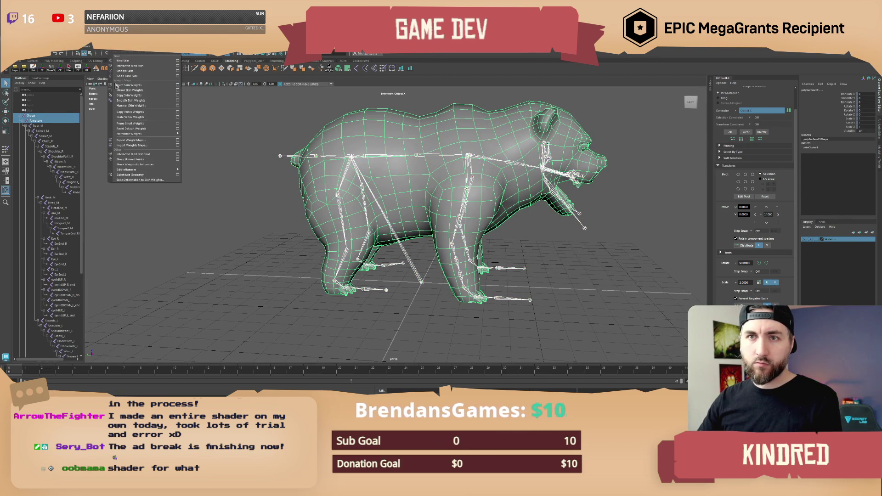
{"action": "mouse_move", "coordinate": [156, 171]}
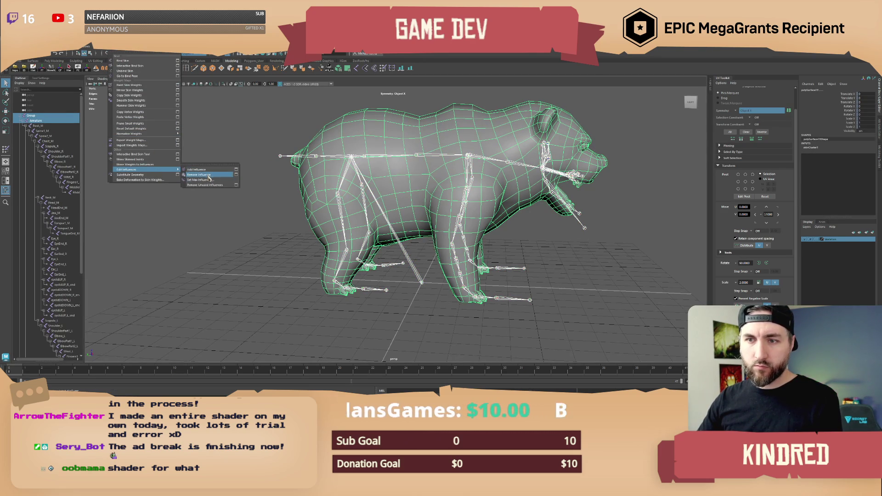
{"action": "left_click", "coordinate": [207, 175]}
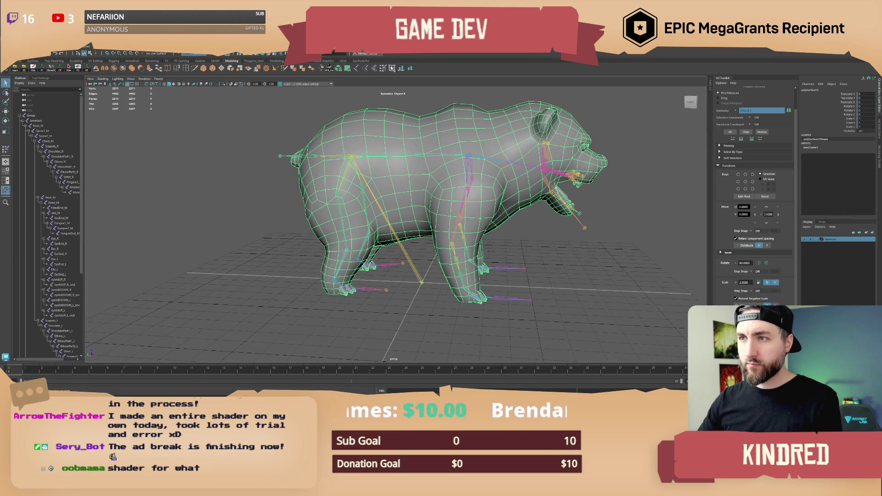
Resume weight painting and display Root_M's weights over the hindquarters.
{"action": "left_click", "coordinate": [385, 69]}
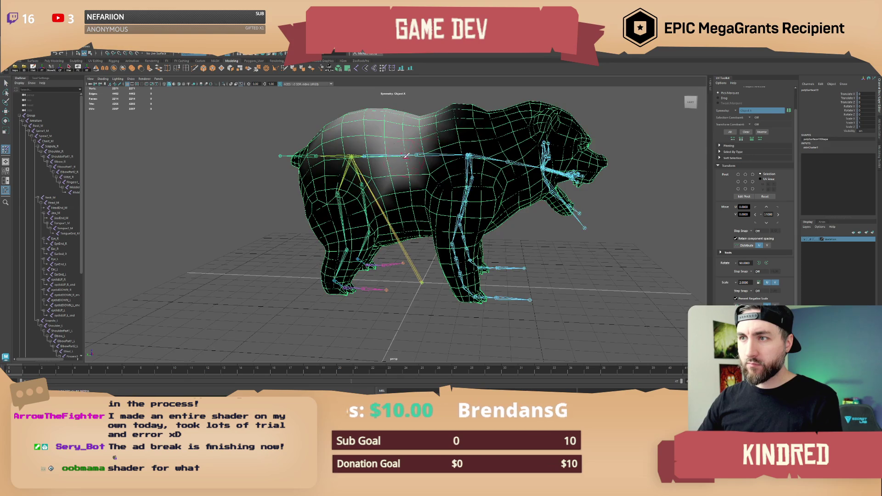
{"action": "left_click", "coordinate": [42, 78]}
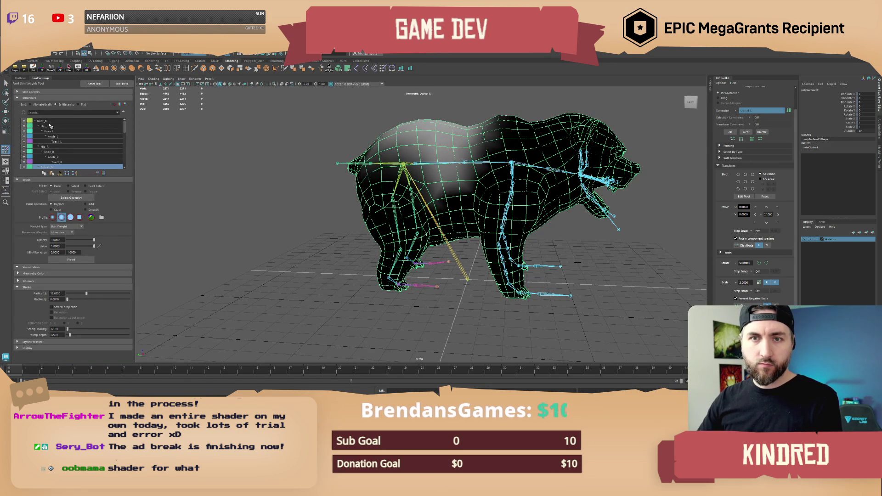
{"action": "left_click", "coordinate": [46, 121]}
{"action": "mouse_move", "coordinate": [418, 171]}
{"action": "left_mouse_down", "text": "alt"}
{"action": "mouse_move", "coordinate": [468, 213]}
{"action": "mouse_move", "coordinate": [445, 204]}
{"action": "left_mouse_up", "text": "alt"}
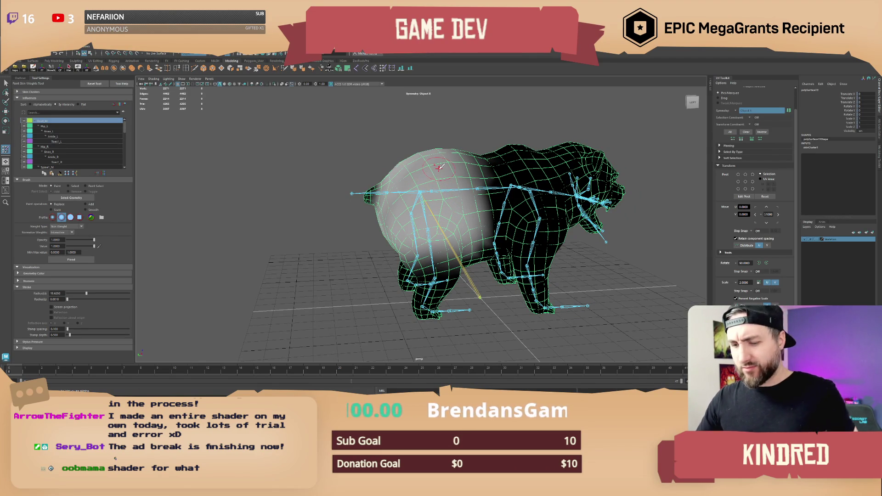
Inspect the hindquarters from several angles and paint more Root_M weight onto the rear body.
{"action": "mouse_move", "coordinate": [462, 205]}
{"action": "left_mouse_down", "text": "alt"}
{"action": "mouse_move", "coordinate": [429, 195]}
{"action": "mouse_move", "coordinate": [492, 226]}
{"action": "mouse_move", "coordinate": [499, 198]}
{"action": "left_mouse_up", "text": "alt"}
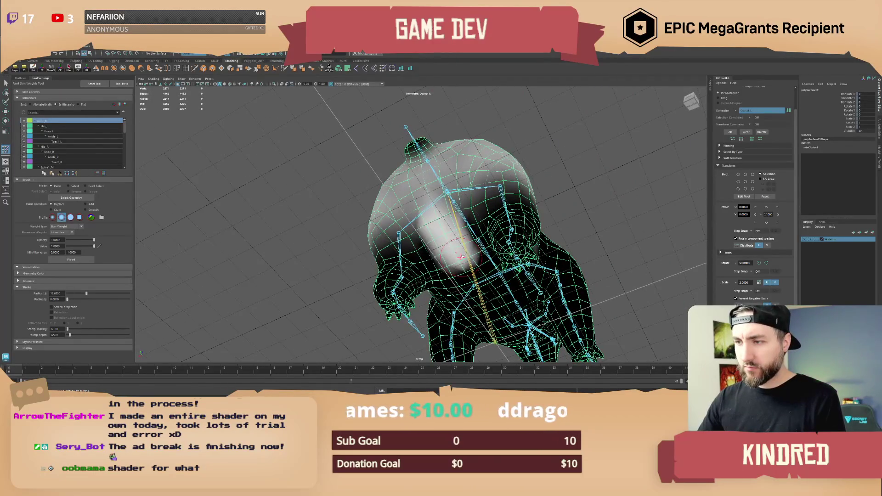
{"action": "left_click_drag", "start_coordinate": [461, 256], "coordinate": [416, 209], "text": "alt"}
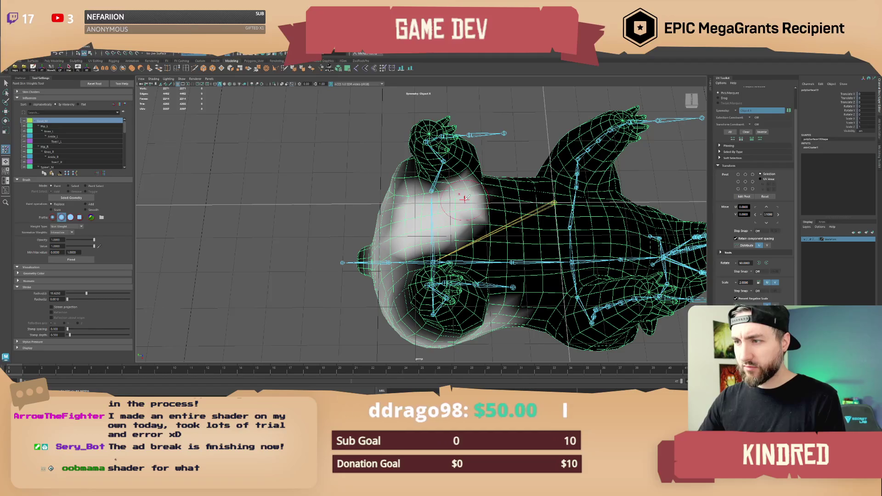
{"action": "left_click_drag", "start_coordinate": [456, 201], "coordinate": [454, 182], "text": "alt"}
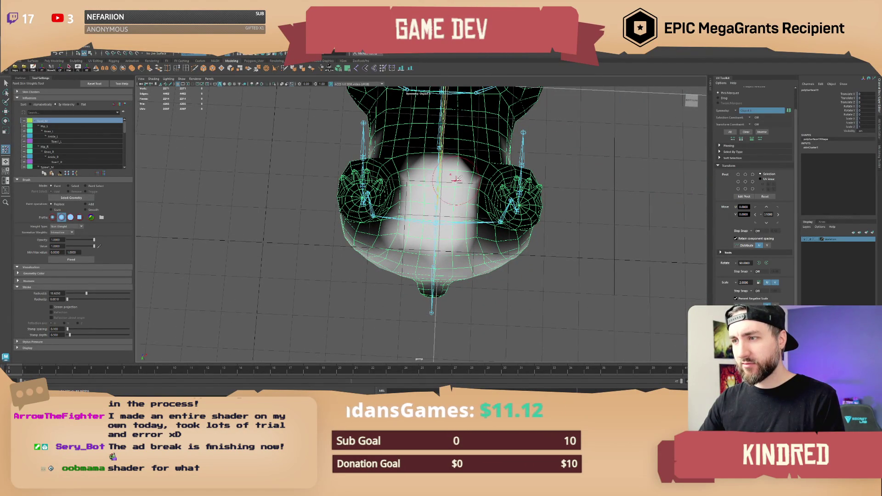
{"action": "mouse_move", "coordinate": [451, 191]}
{"action": "left_mouse_down", "text": "alt"}
{"action": "mouse_move", "coordinate": [474, 204]}
{"action": "mouse_move", "coordinate": [444, 231]}
{"action": "mouse_move", "coordinate": [443, 215]}
{"action": "mouse_move", "coordinate": [393, 206]}
{"action": "left_mouse_up", "text": "alt"}
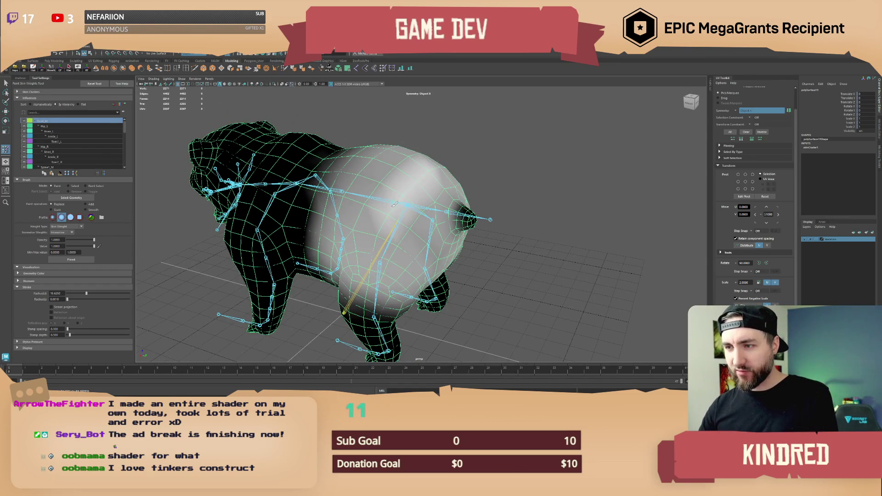
{"action": "left_click_drag", "start_coordinate": [406, 236], "coordinate": [397, 235], "text": "alt"}
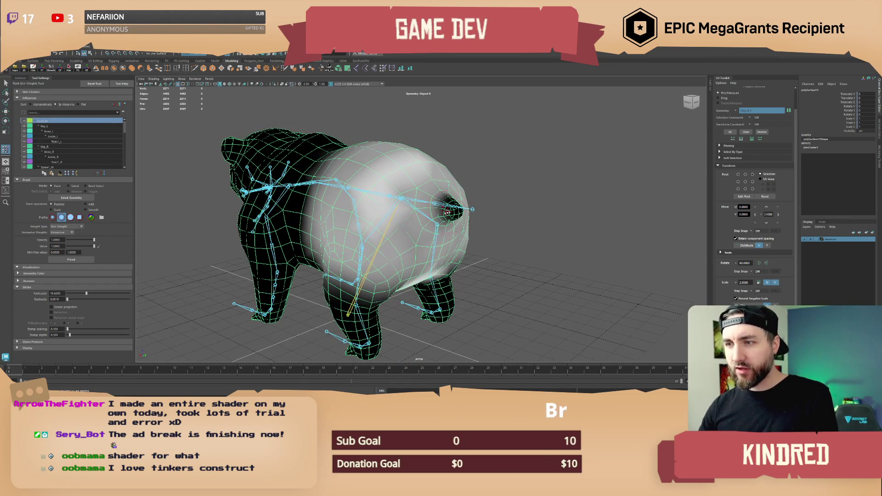
{"action": "mouse_move", "coordinate": [447, 211]}
{"action": "left_mouse_down", "text": "alt"}
{"action": "mouse_move", "coordinate": [418, 217]}
{"action": "mouse_move", "coordinate": [440, 195]}
{"action": "mouse_move", "coordinate": [458, 207]}
{"action": "mouse_move", "coordinate": [418, 214]}
{"action": "mouse_move", "coordinate": [432, 256]}
{"action": "left_mouse_up", "text": "alt"}
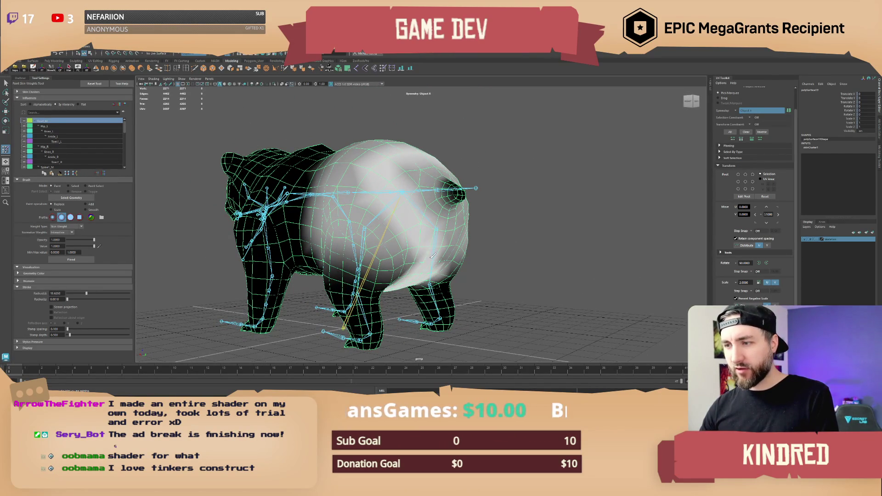
{"action": "mouse_move", "coordinate": [424, 179]}
{"action": "left_mouse_down", "text": "alt"}
{"action": "mouse_move", "coordinate": [404, 182]}
{"action": "mouse_move", "coordinate": [417, 182]}
{"action": "left_mouse_up", "text": "alt"}
{"action": "left_click_drag", "start_coordinate": [435, 236], "coordinate": [404, 253]}
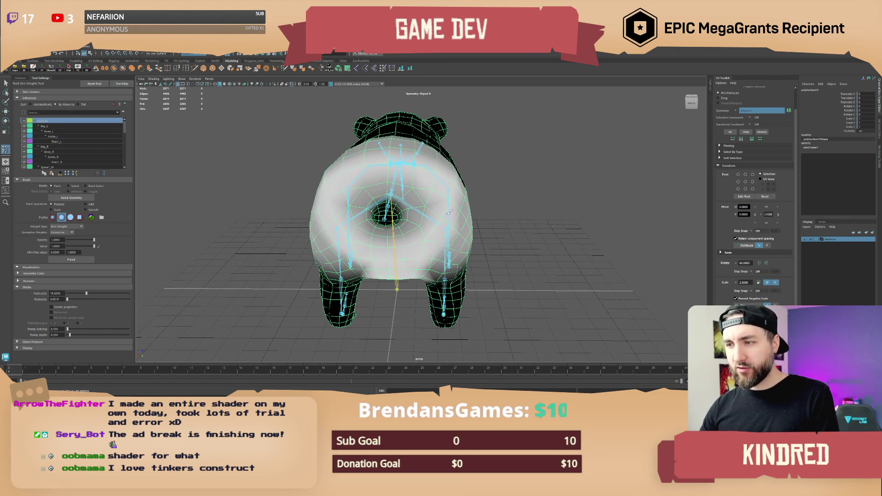
Review the rear weights from side and rear views and briefly check Hip_L's weights.
{"action": "mouse_move", "coordinate": [452, 196]}
{"action": "left_mouse_down", "text": "alt"}
{"action": "mouse_move", "coordinate": [452, 212]}
{"action": "mouse_move", "coordinate": [438, 176]}
{"action": "left_mouse_up", "text": "alt"}
{"action": "left_click_drag", "start_coordinate": [403, 206], "coordinate": [442, 247], "text": "alt"}
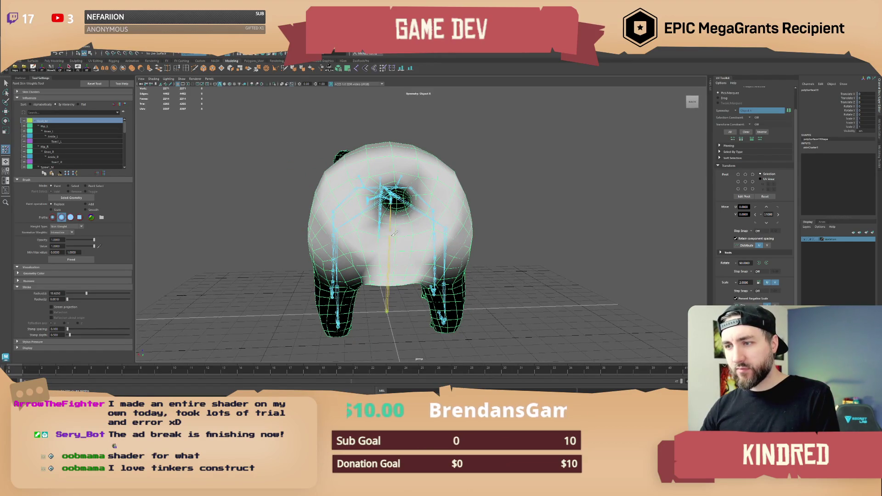
{"action": "left_click_drag", "start_coordinate": [399, 223], "coordinate": [425, 224], "text": "alt"}
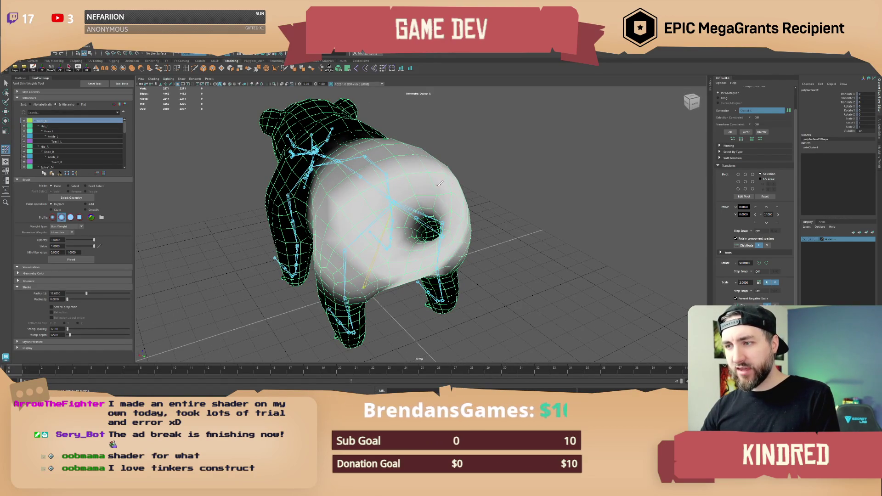
{"action": "left_click_drag", "start_coordinate": [381, 194], "coordinate": [413, 210], "text": "alt"}
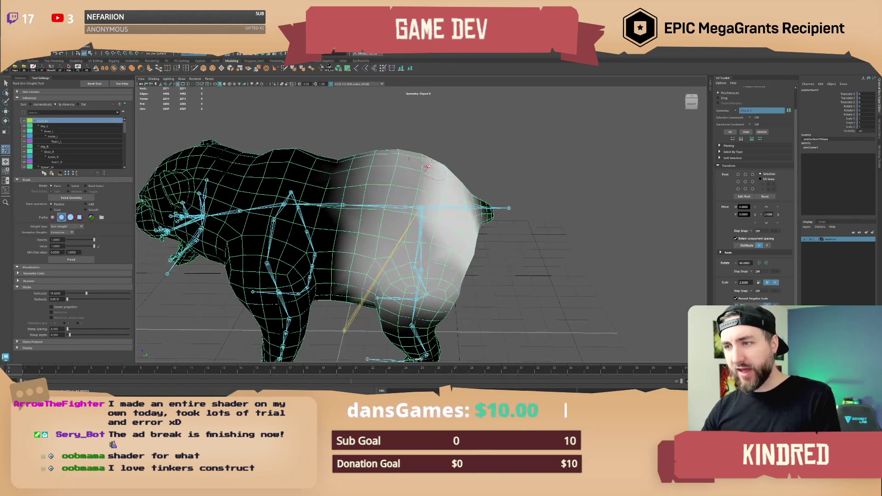
{"action": "mouse_move", "coordinate": [448, 270]}
{"action": "left_mouse_down", "text": "alt"}
{"action": "mouse_move", "coordinate": [459, 266]}
{"action": "mouse_move", "coordinate": [400, 241]}
{"action": "mouse_move", "coordinate": [404, 221]}
{"action": "mouse_move", "coordinate": [434, 202]}
{"action": "left_mouse_up", "text": "alt"}
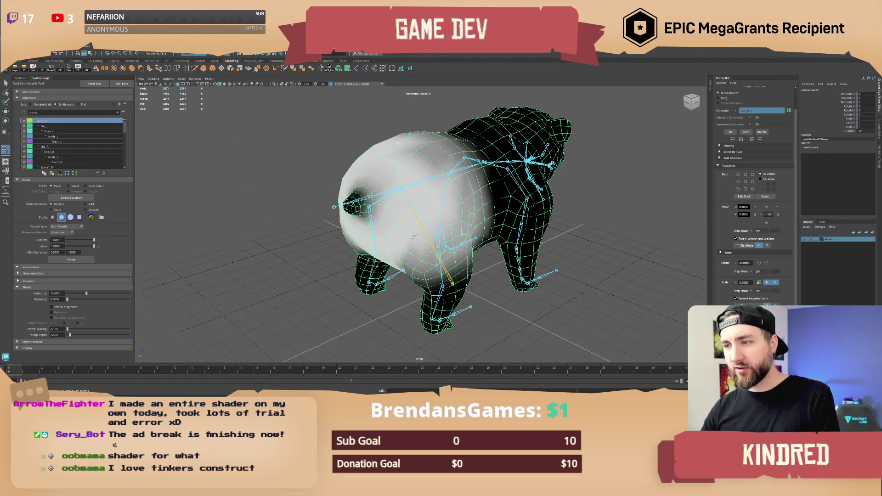
{"action": "mouse_move", "coordinate": [414, 237]}
{"action": "left_mouse_down", "text": "alt"}
{"action": "mouse_move", "coordinate": [422, 227]}
{"action": "mouse_move", "coordinate": [395, 248]}
{"action": "mouse_move", "coordinate": [452, 225]}
{"action": "mouse_move", "coordinate": [455, 239]}
{"action": "left_mouse_up", "text": "alt"}
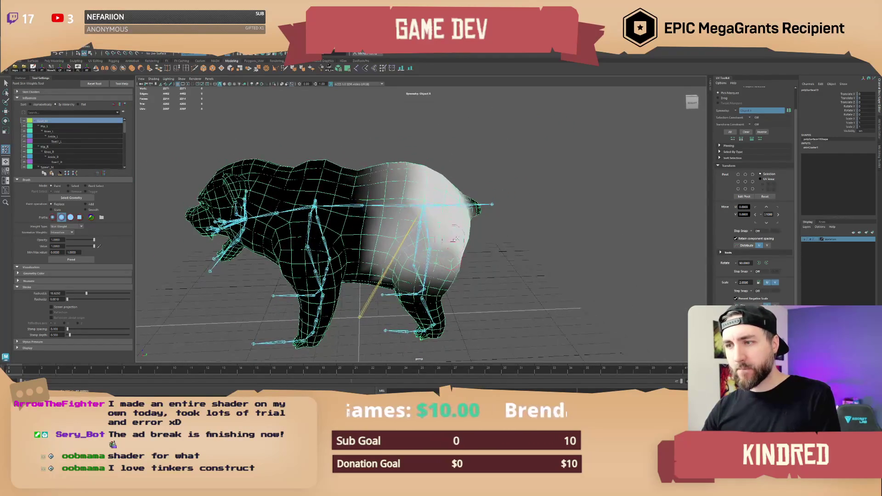
{"action": "left_click", "coordinate": [46, 127]}
{"action": "mouse_move", "coordinate": [349, 229]}
{"action": "left_mouse_down", "text": "alt"}
{"action": "mouse_move", "coordinate": [394, 225]}
{"action": "mouse_move", "coordinate": [390, 251]}
{"action": "mouse_move", "coordinate": [469, 197]}
{"action": "left_mouse_up", "text": "alt"}
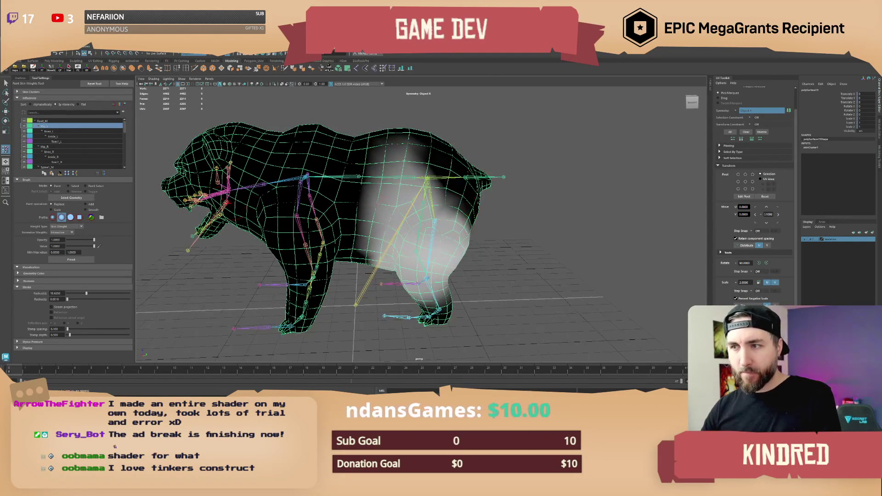
Reselect Root_M and extend its weight further over the rear body and flank.
{"action": "left_click", "coordinate": [42, 121]}
{"action": "mouse_move", "coordinate": [418, 184]}
{"action": "left_mouse_down"}
{"action": "mouse_move", "coordinate": [400, 184]}
{"action": "mouse_move", "coordinate": [382, 227]}
{"action": "mouse_move", "coordinate": [408, 141]}
{"action": "mouse_move", "coordinate": [390, 223]}
{"action": "mouse_move", "coordinate": [312, 214]}
{"action": "mouse_move", "coordinate": [320, 203]}
{"action": "left_mouse_up"}
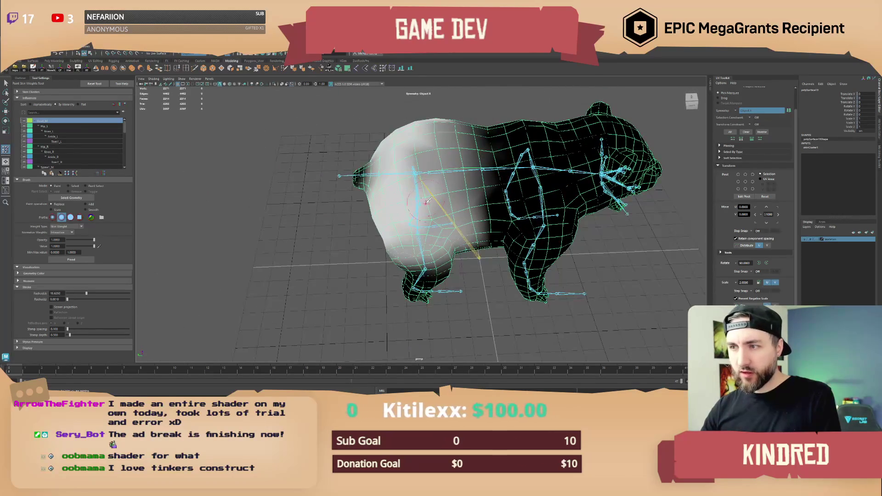
{"action": "mouse_move", "coordinate": [421, 152]}
{"action": "left_mouse_down"}
{"action": "mouse_move", "coordinate": [422, 193]}
{"action": "mouse_move", "coordinate": [460, 230]}
{"action": "left_mouse_up"}
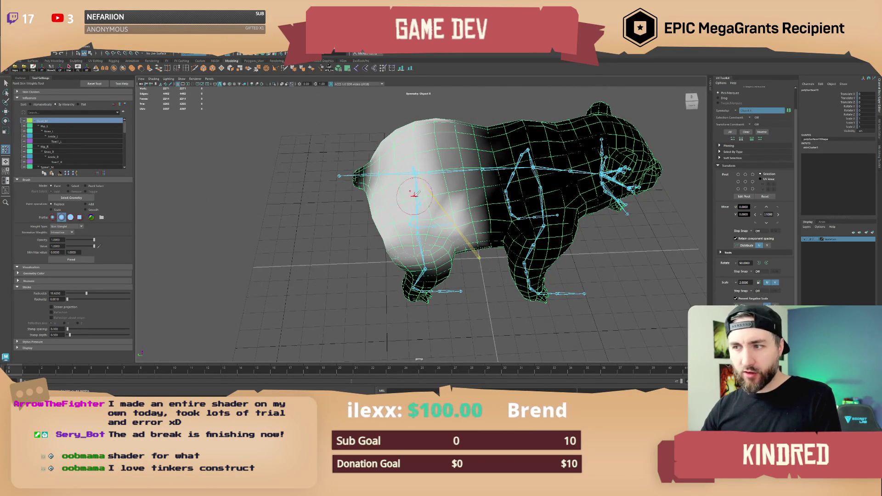
{"action": "left_click_drag", "start_coordinate": [415, 195], "coordinate": [434, 216]}
Select Spine1_M and paint its weight down the bear's back and flank.
{"action": "scroll", "coordinate": [58, 154], "scroll_direction": "down", "scroll_amount": 1}
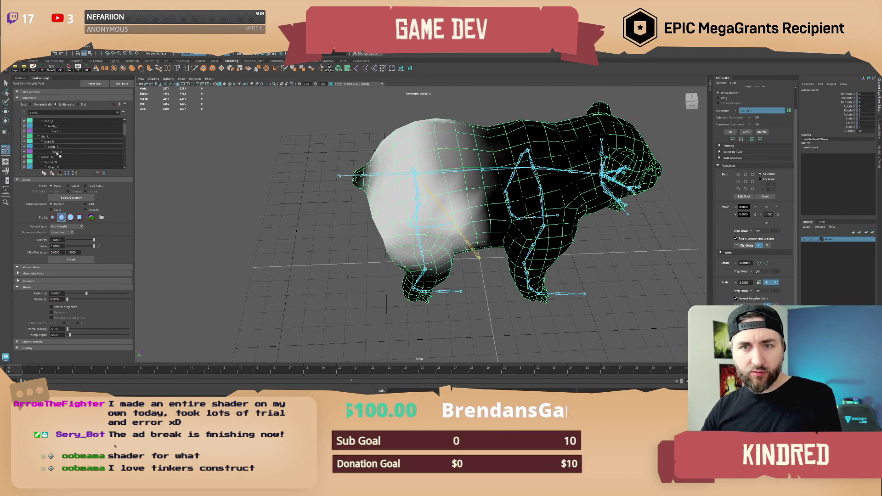
{"action": "left_click", "coordinate": [53, 157]}
{"action": "mouse_move", "coordinate": [431, 151]}
{"action": "left_mouse_down"}
{"action": "mouse_move", "coordinate": [435, 200]}
{"action": "mouse_move", "coordinate": [464, 228]}
{"action": "left_mouse_up"}
{"action": "mouse_move", "coordinate": [464, 227]}
{"action": "left_mouse_down", "text": "alt"}
{"action": "mouse_move", "coordinate": [425, 146]}
{"action": "mouse_move", "coordinate": [400, 179]}
{"action": "left_mouse_up", "text": "alt"}
{"action": "mouse_move", "coordinate": [400, 179]}
{"action": "left_mouse_down"}
{"action": "mouse_move", "coordinate": [383, 209]}
{"action": "mouse_move", "coordinate": [421, 145]}
{"action": "mouse_move", "coordinate": [367, 188]}
{"action": "mouse_move", "coordinate": [399, 213]}
{"action": "left_mouse_up"}
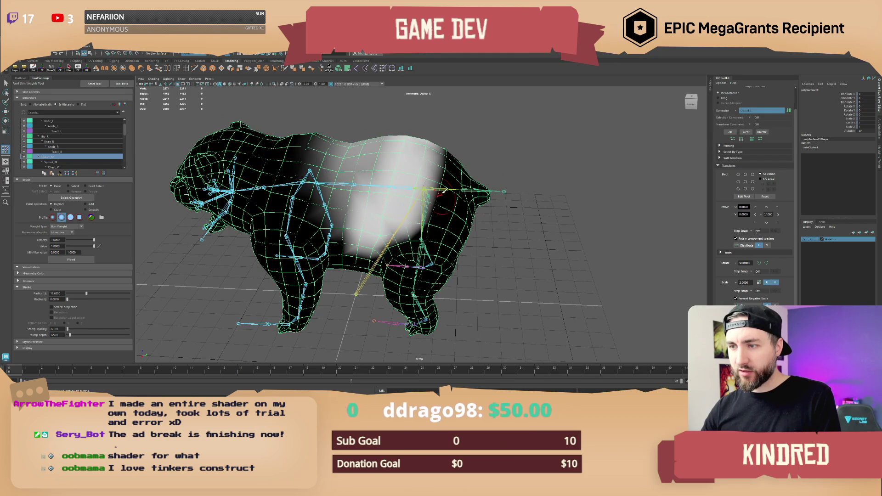
Smooth the Spine1_M weights on the back, then reselect Root_M.
{"action": "mouse_move", "coordinate": [444, 192]}
{"action": "left_mouse_down", "text": "alt"}
{"action": "mouse_move", "coordinate": [349, 190]}
{"action": "mouse_move", "coordinate": [437, 184]}
{"action": "mouse_move", "coordinate": [475, 209]}
{"action": "mouse_move", "coordinate": [455, 166]}
{"action": "mouse_move", "coordinate": [444, 188]}
{"action": "mouse_move", "coordinate": [459, 157]}
{"action": "mouse_move", "coordinate": [460, 202]}
{"action": "mouse_move", "coordinate": [449, 190]}
{"action": "mouse_move", "coordinate": [199, 170]}
{"action": "left_mouse_up", "text": "alt"}
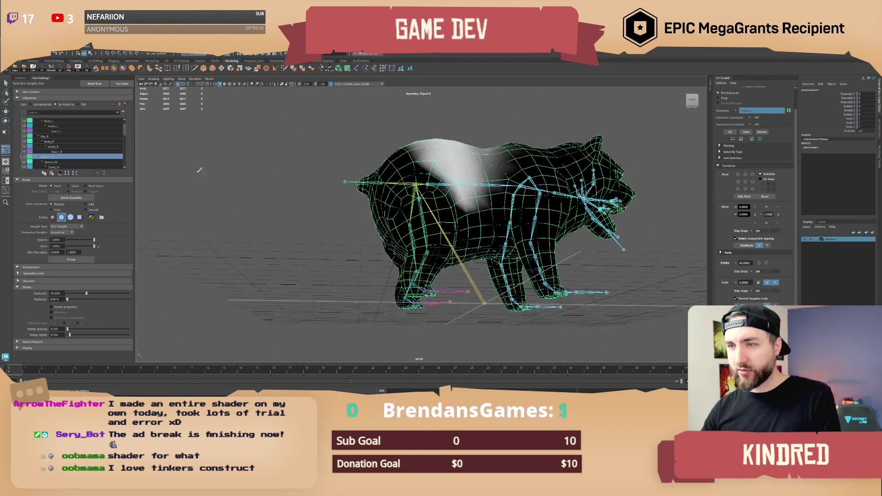
{"action": "left_click", "coordinate": [91, 211]}
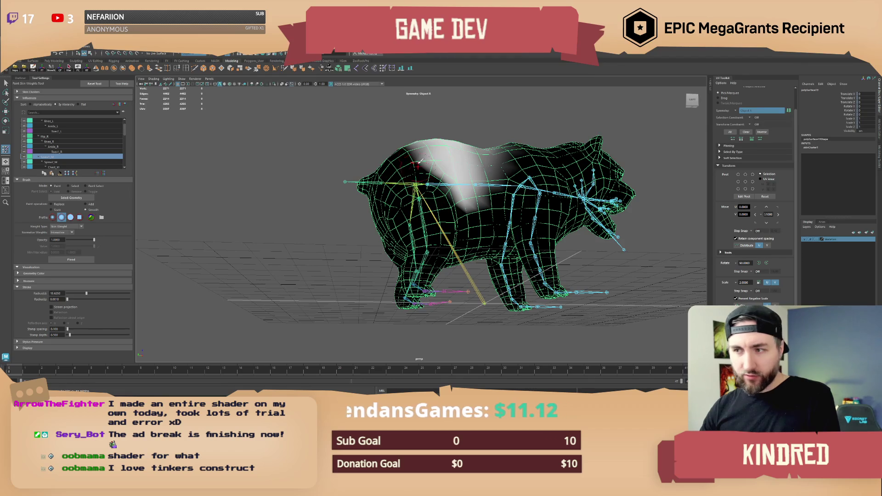
{"action": "mouse_move", "coordinate": [405, 156]}
{"action": "left_mouse_down"}
{"action": "mouse_move", "coordinate": [459, 198]}
{"action": "mouse_move", "coordinate": [484, 200]}
{"action": "left_mouse_up"}
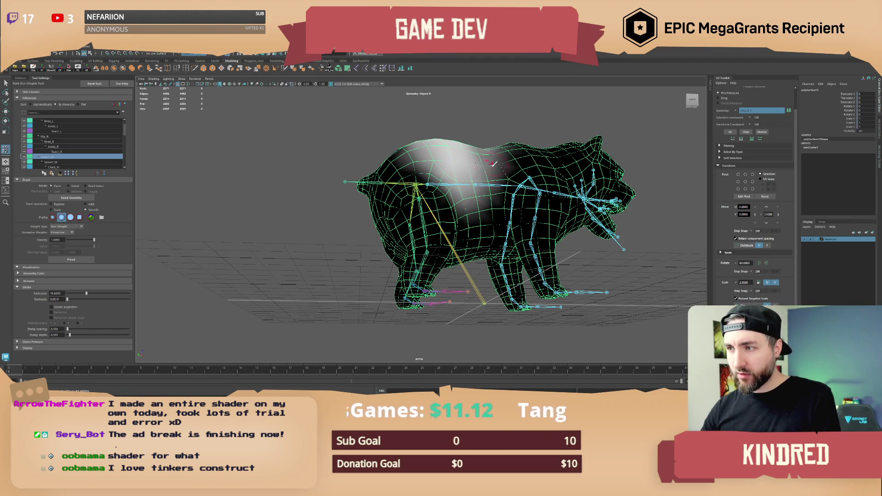
{"action": "mouse_move", "coordinate": [492, 166]}
{"action": "left_mouse_down", "text": "alt"}
{"action": "mouse_move", "coordinate": [483, 184]}
{"action": "mouse_move", "coordinate": [388, 183]}
{"action": "left_mouse_up", "text": "alt"}
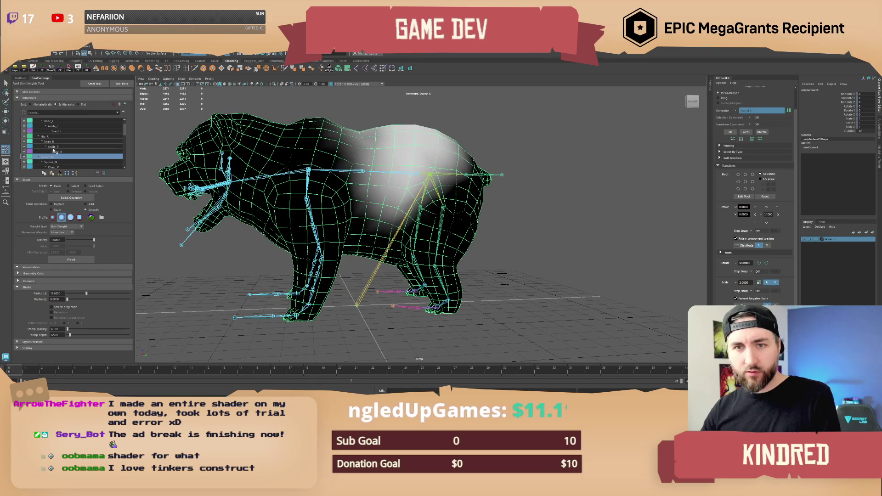
{"action": "scroll", "coordinate": [58, 137], "scroll_direction": "up", "scroll_amount": 2}
{"action": "left_click", "coordinate": [43, 121]}
{"action": "left_click_drag", "start_coordinate": [396, 183], "coordinate": [416, 143], "text": "alt"}
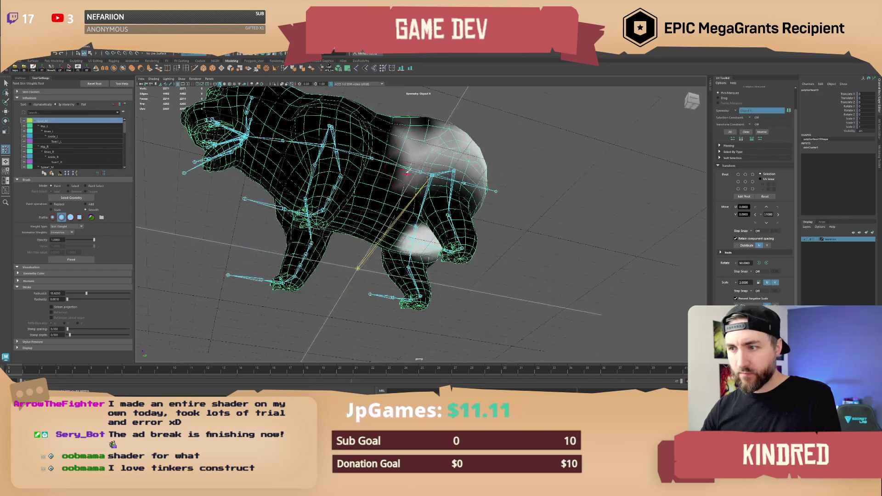
{"action": "left_click_drag", "start_coordinate": [405, 219], "coordinate": [397, 233], "text": "alt"}
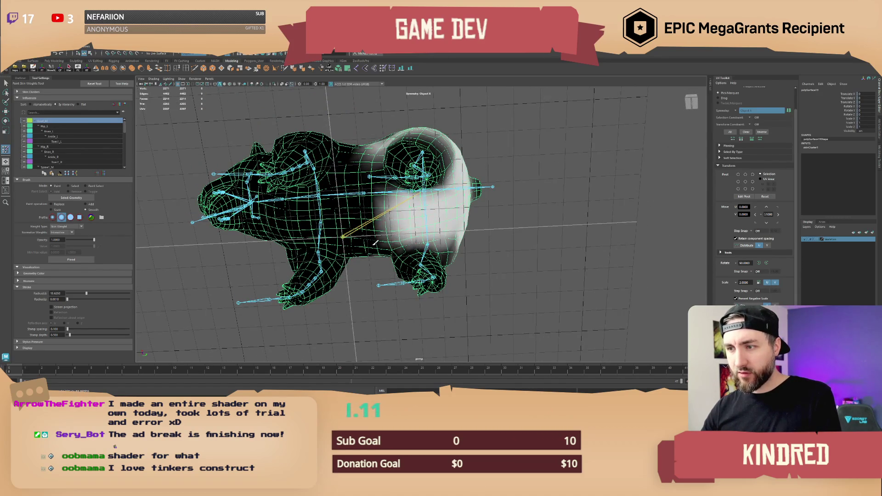
{"action": "left_click_drag", "start_coordinate": [390, 243], "coordinate": [400, 180], "text": "alt"}
{"action": "left_click_drag", "start_coordinate": [450, 166], "coordinate": [418, 201], "text": "alt"}
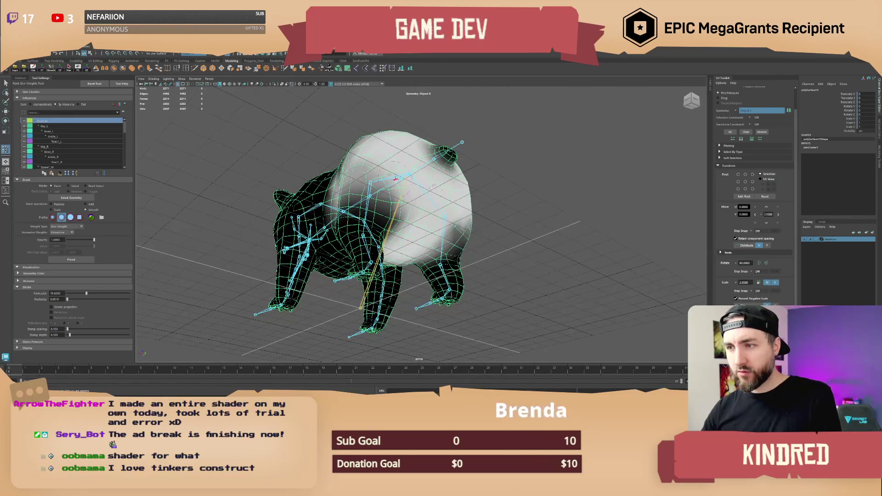
{"action": "left_click_drag", "start_coordinate": [450, 229], "coordinate": [451, 235], "text": "alt"}
{"action": "left_click_drag", "start_coordinate": [390, 192], "coordinate": [425, 187], "text": "alt"}
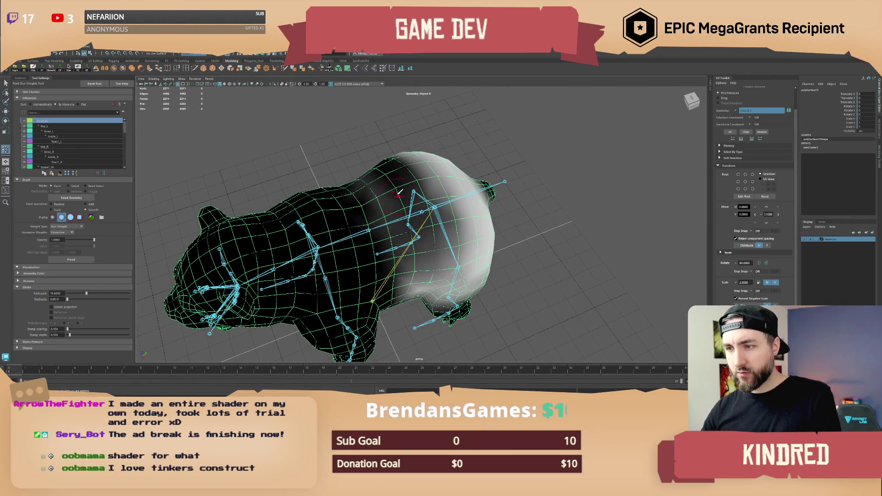
{"action": "mouse_move", "coordinate": [404, 202]}
{"action": "left_mouse_down", "text": "alt"}
{"action": "mouse_move", "coordinate": [449, 217]}
{"action": "mouse_move", "coordinate": [421, 216]}
{"action": "mouse_move", "coordinate": [427, 225]}
{"action": "mouse_move", "coordinate": [444, 180]}
{"action": "left_mouse_up", "text": "alt"}
{"action": "left_click_drag", "start_coordinate": [445, 222], "coordinate": [478, 213], "text": "alt"}
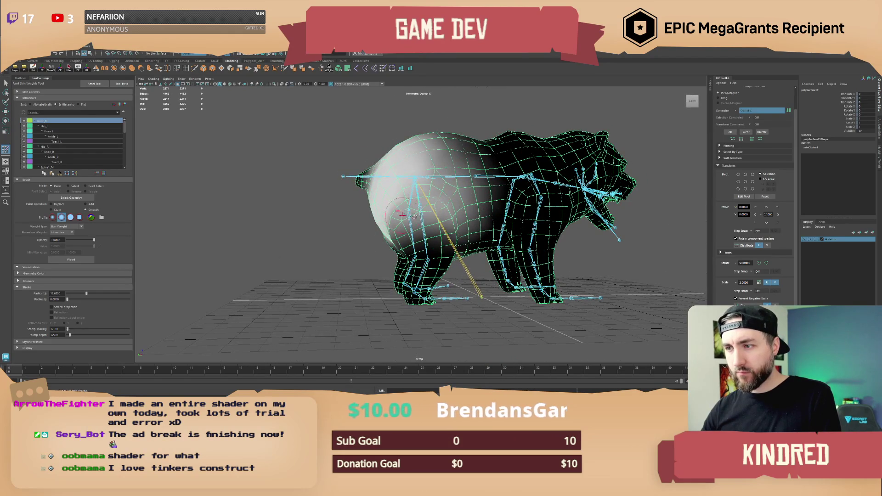
{"action": "mouse_move", "coordinate": [413, 215]}
{"action": "left_mouse_down", "text": "alt"}
{"action": "mouse_move", "coordinate": [432, 230]}
{"action": "mouse_move", "coordinate": [416, 237]}
{"action": "mouse_move", "coordinate": [434, 197]}
{"action": "mouse_move", "coordinate": [444, 202]}
{"action": "mouse_move", "coordinate": [393, 239]}
{"action": "mouse_move", "coordinate": [406, 221]}
{"action": "left_mouse_up", "text": "alt"}
{"action": "left_click_drag", "start_coordinate": [425, 270], "coordinate": [132, 148], "text": "alt"}
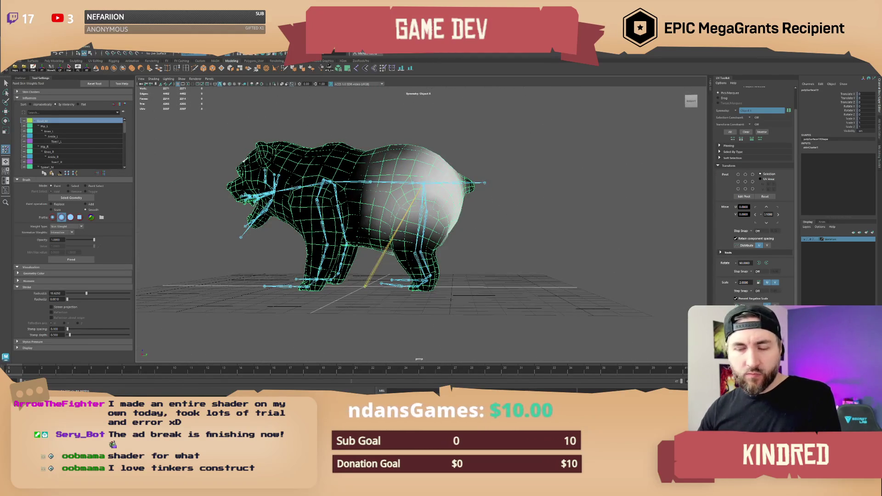
{"action": "left_click_drag", "start_coordinate": [386, 232], "coordinate": [439, 228], "text": "alt"}
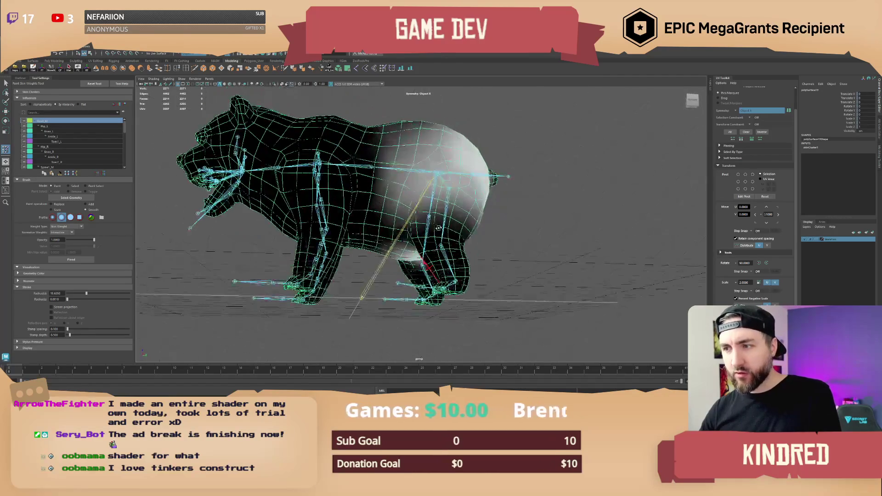
{"action": "scroll", "coordinate": [59, 155], "scroll_direction": "down", "scroll_amount": 1}
{"action": "left_click", "coordinate": [54, 152]}
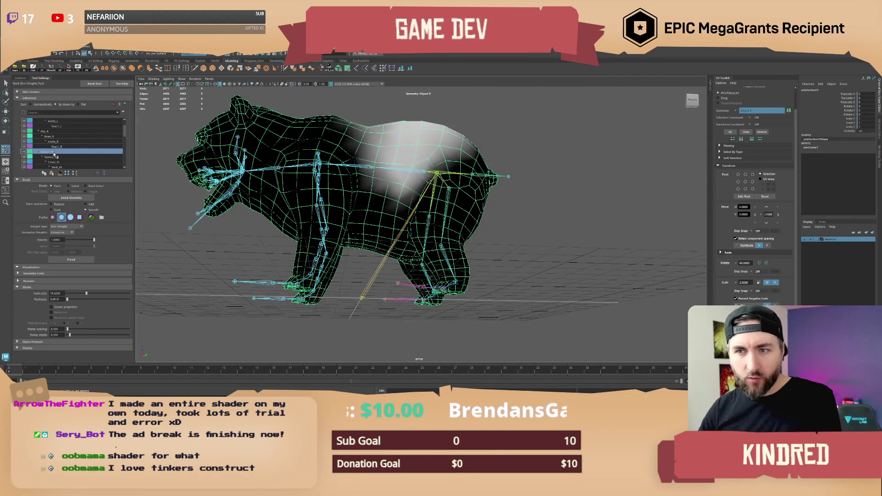
{"action": "left_click", "coordinate": [54, 207]}
{"action": "left_click_drag", "start_coordinate": [299, 207], "coordinate": [368, 174], "text": "alt"}
{"action": "mouse_move", "coordinate": [399, 165]}
{"action": "left_mouse_down"}
{"action": "mouse_move", "coordinate": [391, 217]}
{"action": "mouse_move", "coordinate": [398, 184]}
{"action": "mouse_move", "coordinate": [405, 250]}
{"action": "mouse_move", "coordinate": [387, 227]}
{"action": "mouse_move", "coordinate": [395, 193]}
{"action": "mouse_move", "coordinate": [378, 228]}
{"action": "mouse_move", "coordinate": [386, 238]}
{"action": "mouse_move", "coordinate": [322, 202]}
{"action": "left_mouse_up"}
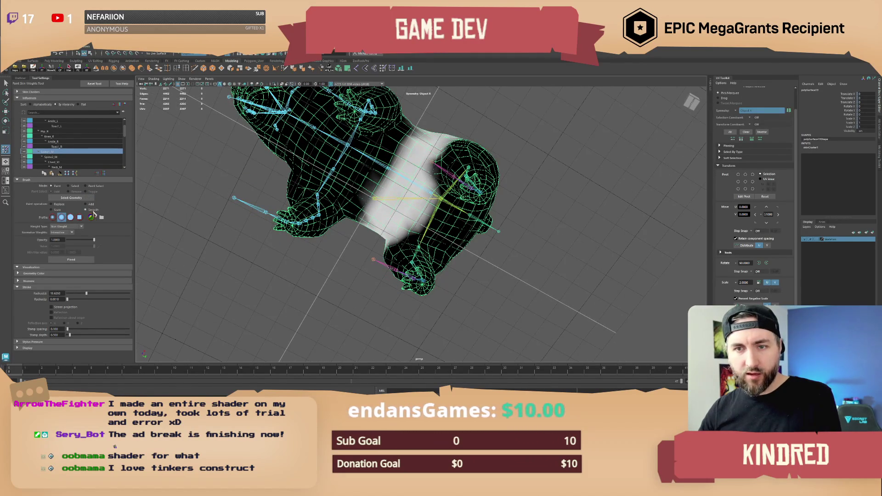
{"action": "left_click_drag", "start_coordinate": [419, 140], "coordinate": [364, 216]}
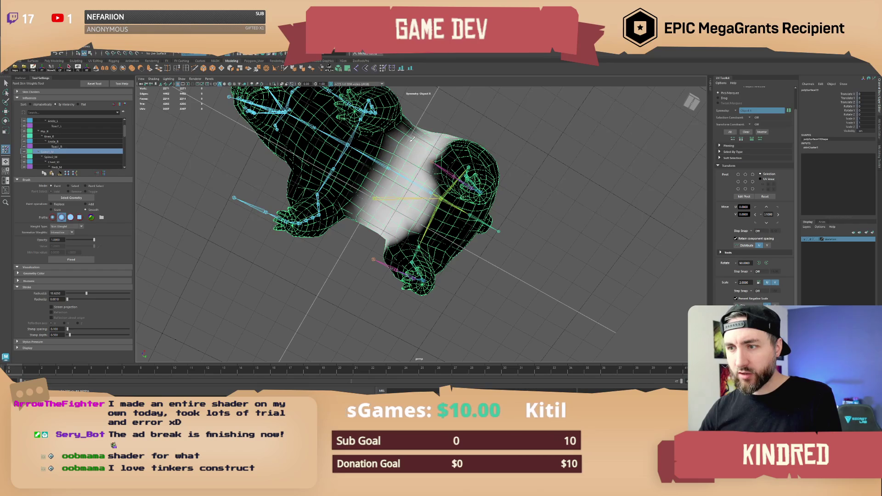
{"action": "mouse_move", "coordinate": [412, 138]}
{"action": "left_mouse_down"}
{"action": "mouse_move", "coordinate": [381, 163]}
{"action": "mouse_move", "coordinate": [372, 188]}
{"action": "left_mouse_up"}
{"action": "left_click_drag", "start_coordinate": [394, 142], "coordinate": [357, 211], "text": "alt"}
{"action": "mouse_move", "coordinate": [416, 230]}
{"action": "left_mouse_down", "text": "alt"}
{"action": "mouse_move", "coordinate": [429, 211]}
{"action": "mouse_move", "coordinate": [413, 188]}
{"action": "mouse_move", "coordinate": [481, 186]}
{"action": "mouse_move", "coordinate": [477, 202]}
{"action": "mouse_move", "coordinate": [488, 195]}
{"action": "left_mouse_up", "text": "alt"}
{"action": "left_click_drag", "start_coordinate": [499, 279], "coordinate": [423, 264], "text": "alt"}
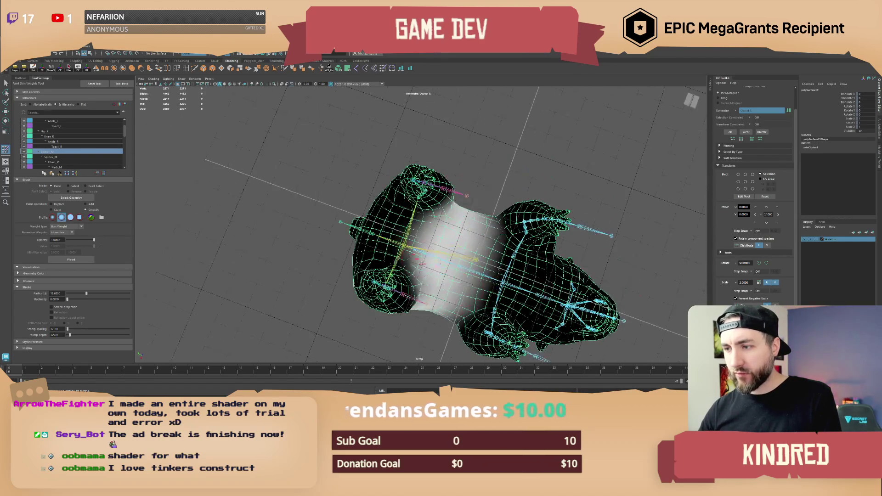
{"action": "mouse_move", "coordinate": [493, 229]}
{"action": "left_mouse_down", "text": "alt"}
{"action": "mouse_move", "coordinate": [474, 223]}
{"action": "mouse_move", "coordinate": [508, 196]}
{"action": "mouse_move", "coordinate": [503, 178]}
{"action": "mouse_move", "coordinate": [489, 187]}
{"action": "left_mouse_up", "text": "alt"}
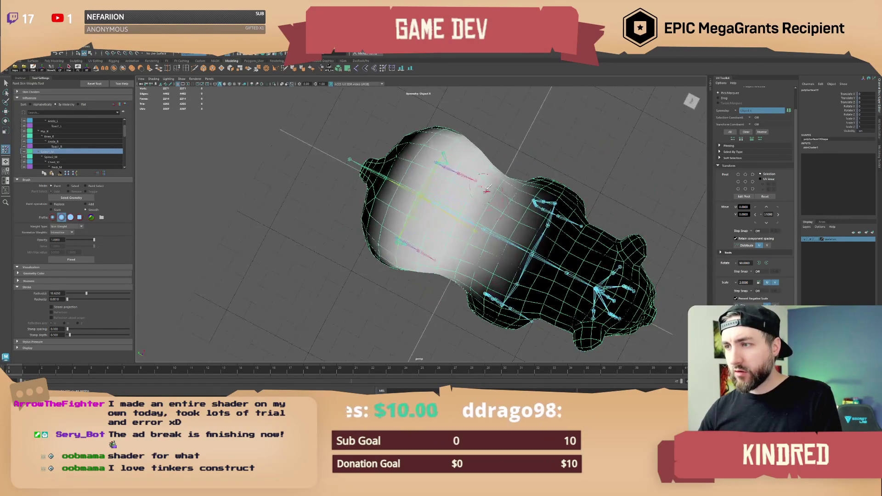
{"action": "mouse_move", "coordinate": [502, 246]}
{"action": "left_mouse_down", "text": "alt"}
{"action": "mouse_move", "coordinate": [510, 197]}
{"action": "mouse_move", "coordinate": [460, 195]}
{"action": "mouse_move", "coordinate": [472, 193]}
{"action": "left_mouse_up", "text": "alt"}
{"action": "scroll", "coordinate": [472, 192], "scroll_direction": "up", "scroll_amount": 8}
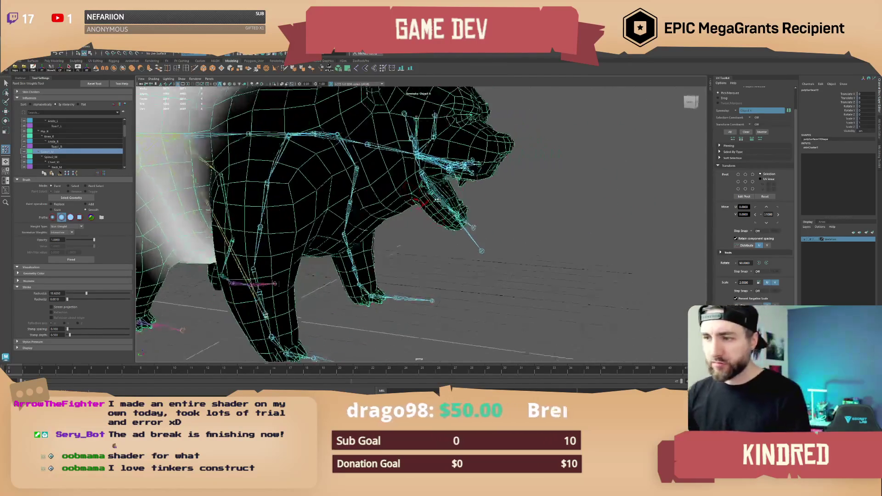
{"action": "left_click_drag", "start_coordinate": [443, 195], "coordinate": [473, 195], "text": "alt"}
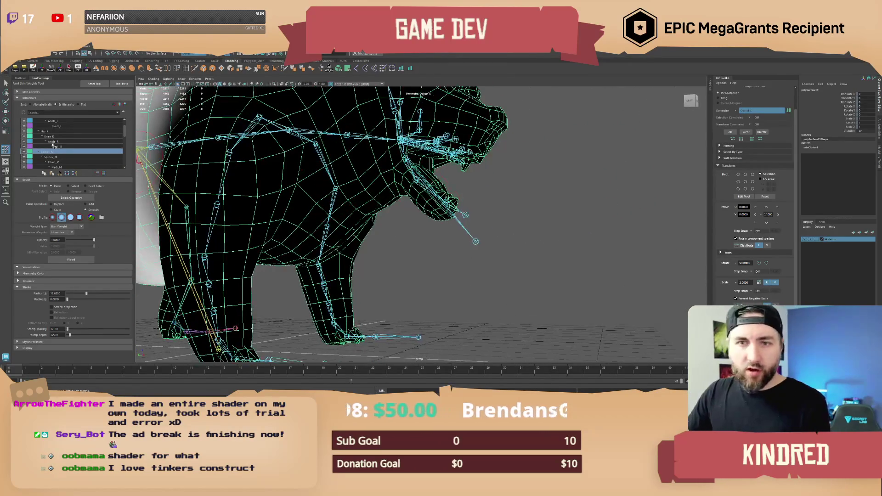
{"action": "scroll", "coordinate": [73, 154], "scroll_direction": "down", "scroll_amount": 2}
{"action": "scroll", "coordinate": [74, 153], "scroll_direction": "down", "scroll_amount": 2}
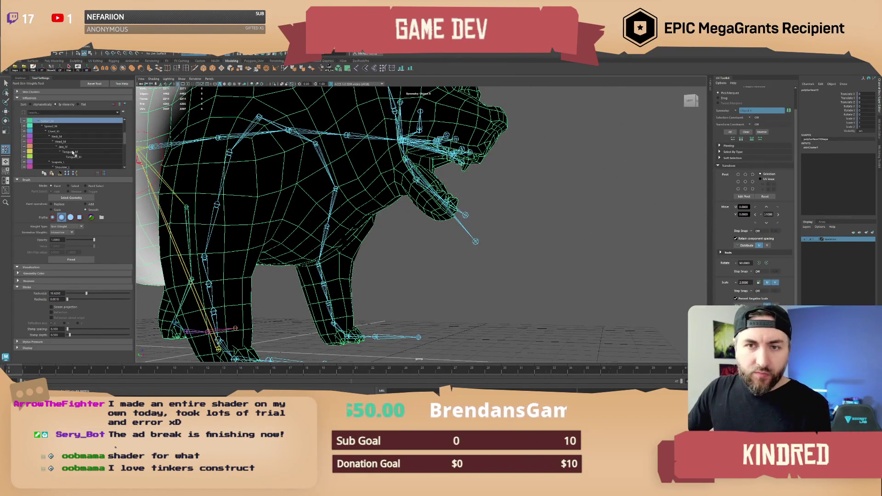
Frame the bear and extend Head_M weights down across the neck.
{"action": "left_click", "coordinate": [59, 133]}
{"action": "key", "text": "["}
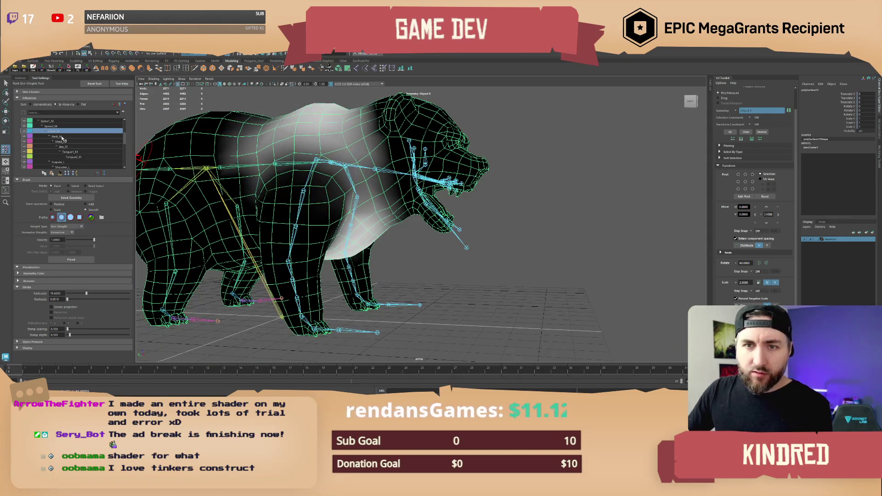
{"action": "left_click", "coordinate": [60, 137]}
{"action": "left_click_drag", "start_coordinate": [448, 172], "coordinate": [251, 176], "text": "alt"}
{"action": "left_click", "coordinate": [65, 142]}
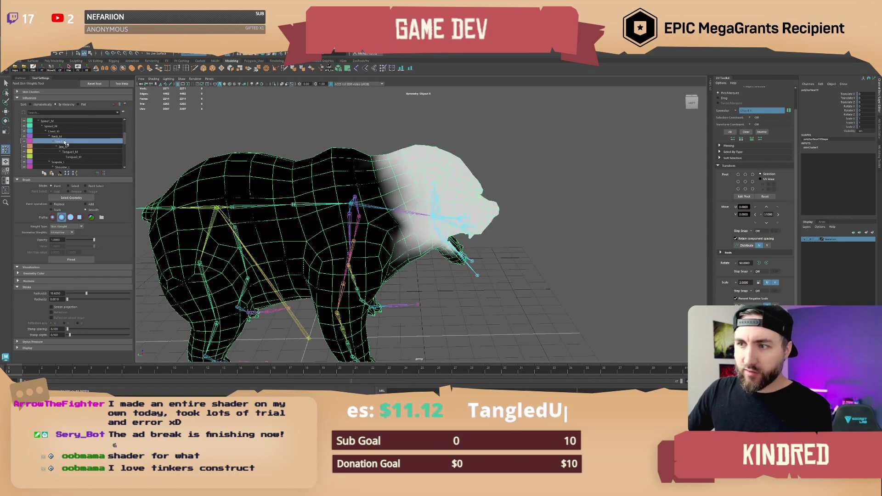
{"action": "mouse_move", "coordinate": [395, 179]}
{"action": "left_mouse_down"}
{"action": "mouse_move", "coordinate": [390, 221]}
{"action": "mouse_move", "coordinate": [368, 165]}
{"action": "mouse_move", "coordinate": [376, 211]}
{"action": "mouse_move", "coordinate": [410, 252]}
{"action": "mouse_move", "coordinate": [396, 125]}
{"action": "left_mouse_up"}
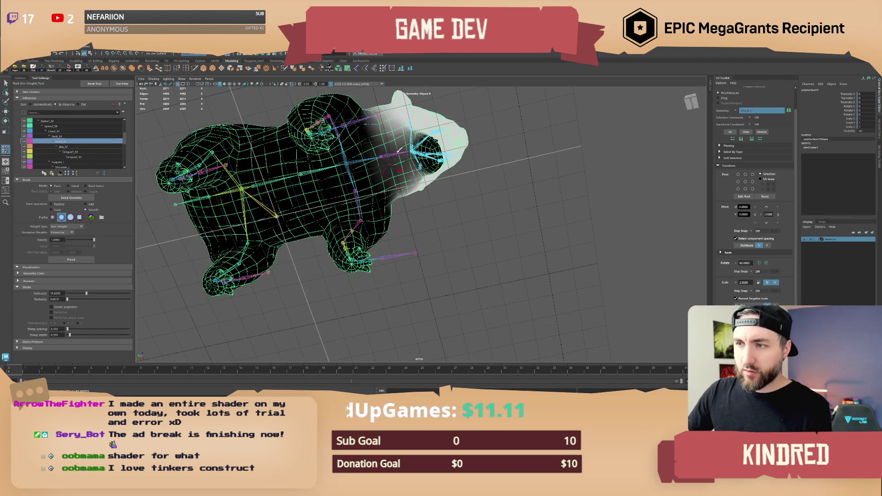
{"action": "mouse_move", "coordinate": [406, 179]}
{"action": "left_mouse_down", "text": "alt"}
{"action": "mouse_move", "coordinate": [419, 230]}
{"action": "mouse_move", "coordinate": [425, 225]}
{"action": "left_mouse_up", "text": "alt"}
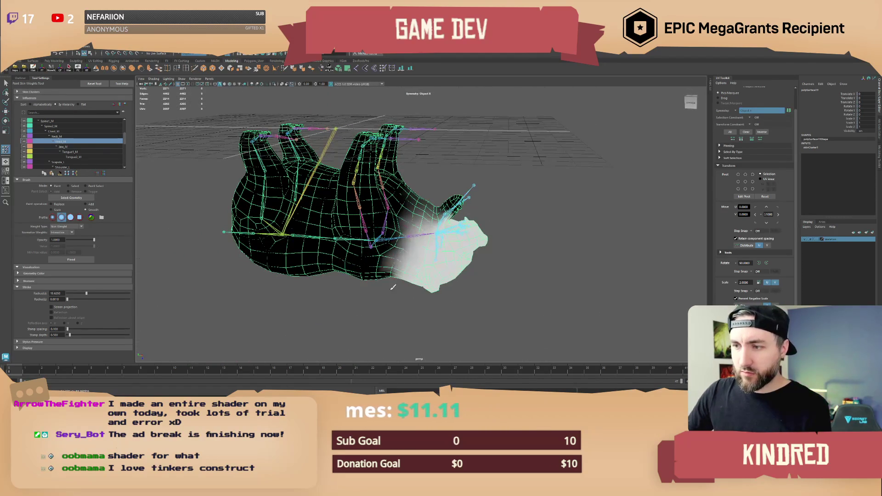
{"action": "left_click_drag", "start_coordinate": [394, 290], "coordinate": [360, 276], "text": "alt"}
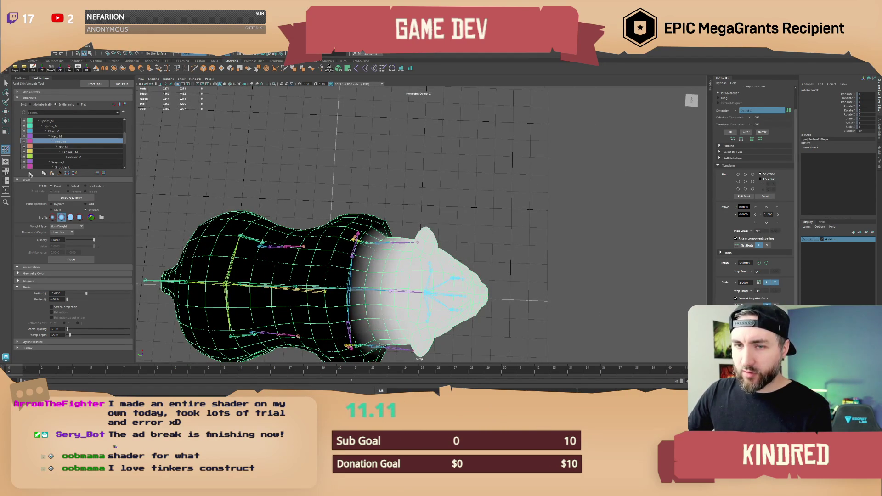
Paint stronger Neck_M weights around the bear's neck.
{"action": "left_click", "coordinate": [56, 136]}
{"action": "left_click_drag", "start_coordinate": [151, 138], "coordinate": [123, 202], "text": "alt"}
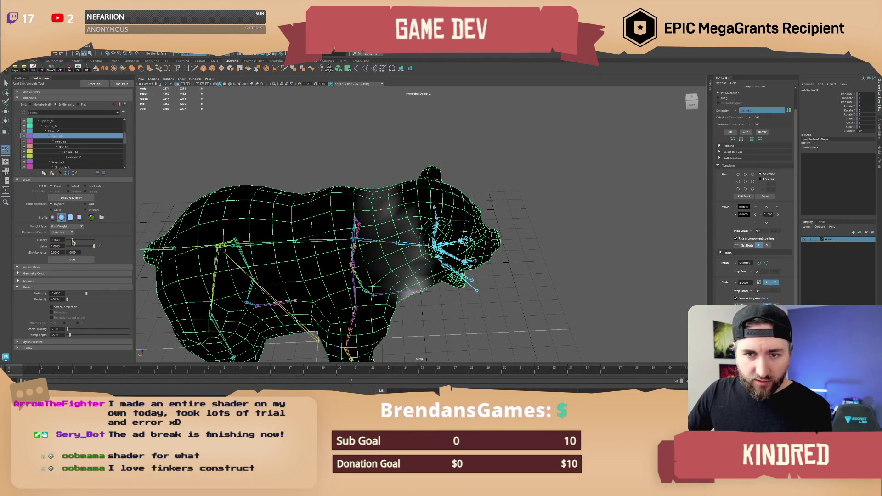
{"action": "mouse_move", "coordinate": [322, 230]}
{"action": "left_mouse_down", "text": "alt"}
{"action": "mouse_move", "coordinate": [370, 243]}
{"action": "mouse_move", "coordinate": [407, 312]}
{"action": "mouse_move", "coordinate": [419, 212]}
{"action": "left_mouse_up", "text": "alt"}
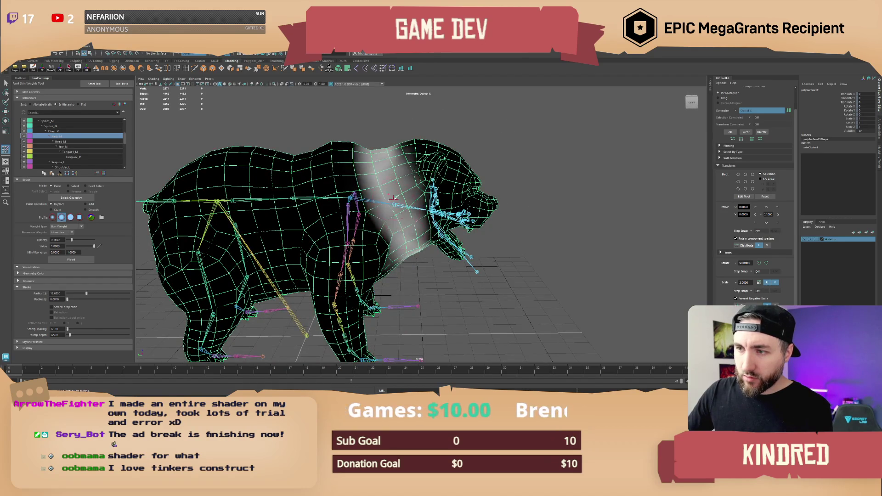
{"action": "mouse_move", "coordinate": [394, 196]}
{"action": "left_mouse_down", "text": "alt"}
{"action": "mouse_move", "coordinate": [406, 252]}
{"action": "mouse_move", "coordinate": [392, 211]}
{"action": "mouse_move", "coordinate": [445, 170]}
{"action": "mouse_move", "coordinate": [445, 226]}
{"action": "mouse_move", "coordinate": [460, 160]}
{"action": "mouse_move", "coordinate": [420, 221]}
{"action": "mouse_move", "coordinate": [455, 212]}
{"action": "left_mouse_up", "text": "alt"}
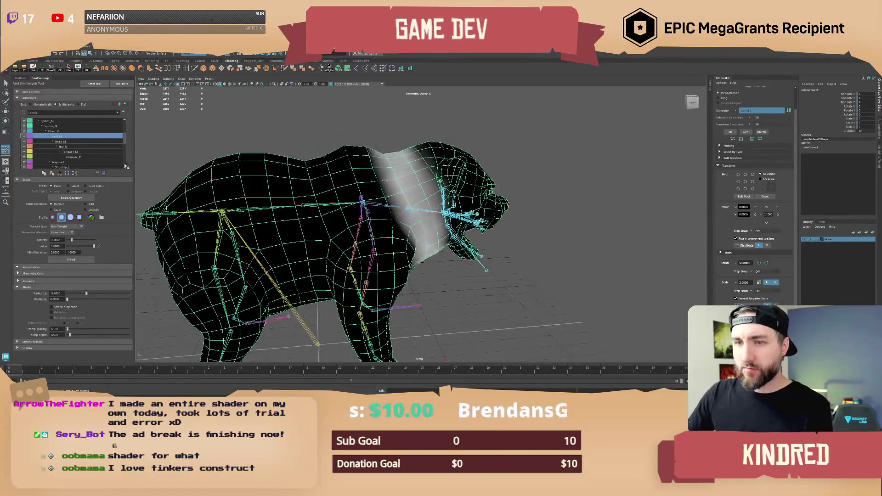
Smooth the edge of the neck weight gradient and inspect it from several angles.
{"action": "left_click", "coordinate": [86, 210]}
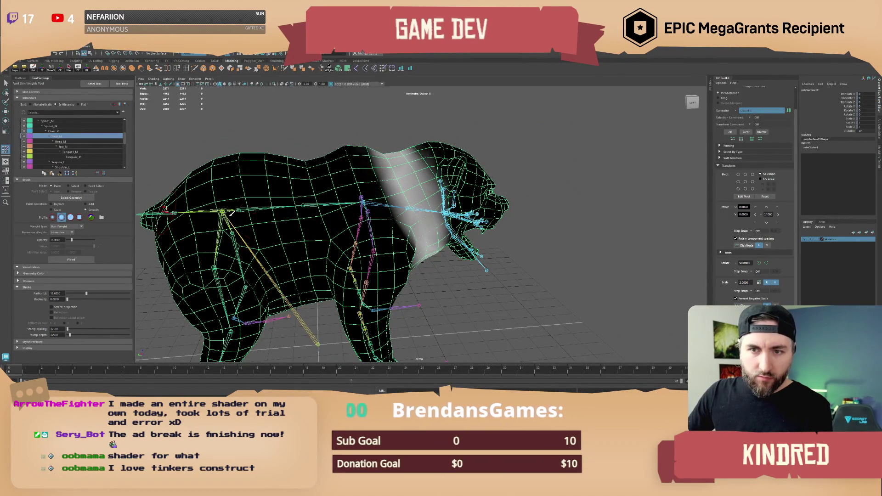
{"action": "mouse_move", "coordinate": [370, 193]}
{"action": "left_mouse_down"}
{"action": "mouse_move", "coordinate": [395, 225]}
{"action": "mouse_move", "coordinate": [374, 179]}
{"action": "mouse_move", "coordinate": [425, 252]}
{"action": "left_mouse_up"}
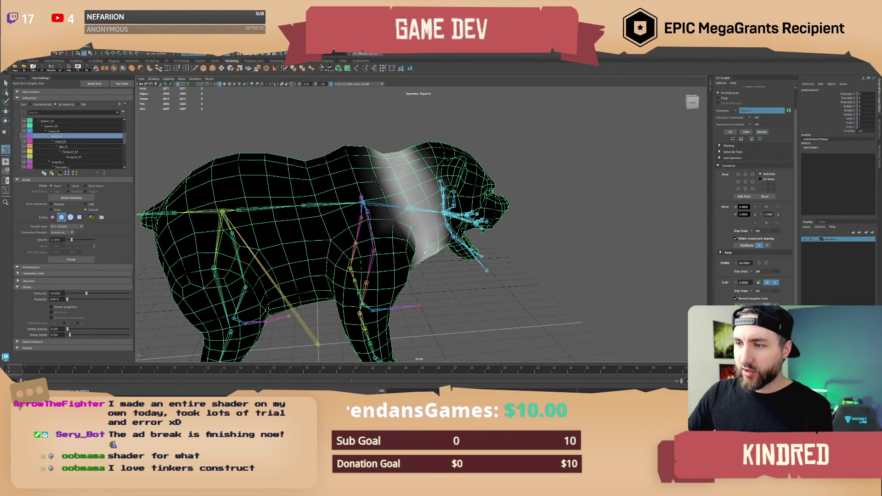
{"action": "mouse_move", "coordinate": [432, 218]}
{"action": "left_mouse_down", "text": "alt"}
{"action": "mouse_move", "coordinate": [455, 193]}
{"action": "mouse_move", "coordinate": [476, 144]}
{"action": "left_mouse_up", "text": "alt"}
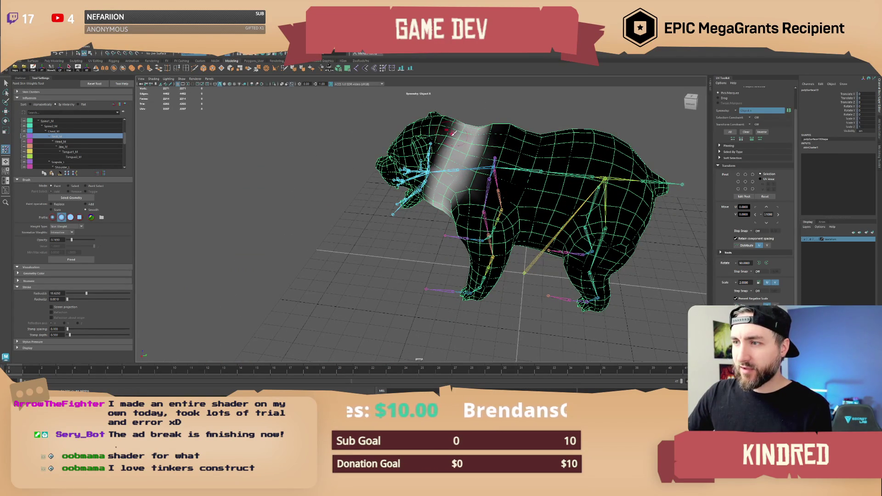
{"action": "left_click_drag", "start_coordinate": [448, 131], "coordinate": [401, 210], "text": "alt"}
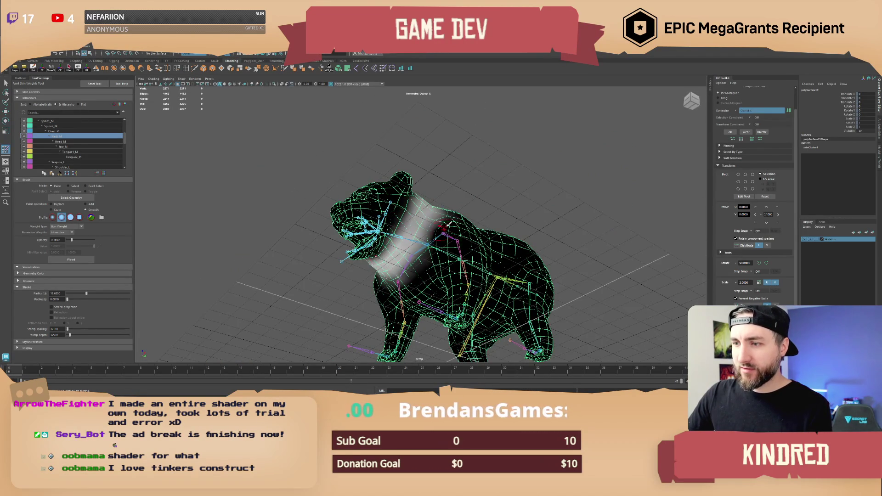
{"action": "left_click_drag", "start_coordinate": [395, 271], "coordinate": [389, 250], "text": "alt"}
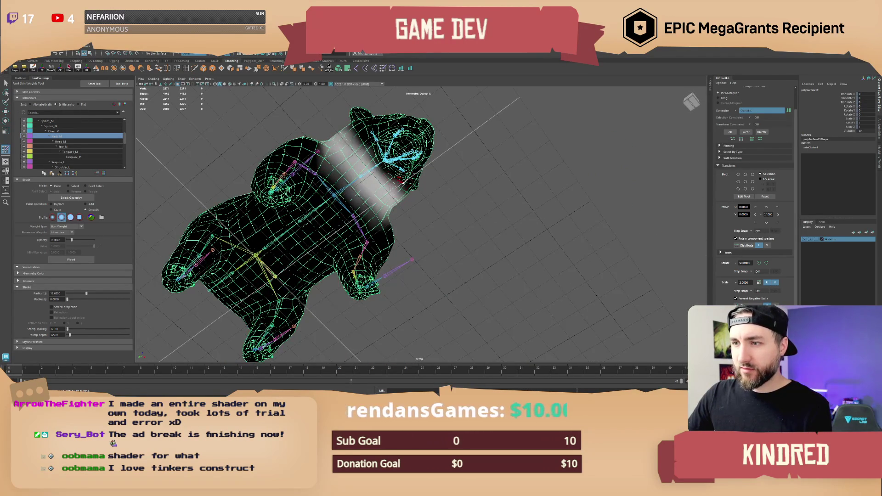
{"action": "left_click_drag", "start_coordinate": [400, 180], "coordinate": [404, 209], "text": "alt"}
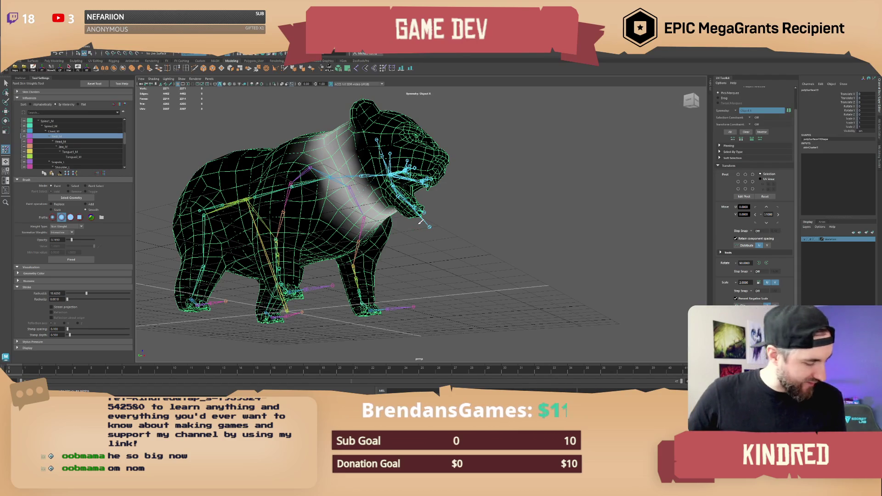
{"action": "mouse_move", "coordinate": [415, 227]}
{"action": "left_mouse_down", "text": "alt"}
{"action": "mouse_move", "coordinate": [382, 220]}
{"action": "mouse_move", "coordinate": [406, 287]}
{"action": "mouse_move", "coordinate": [434, 243]}
{"action": "mouse_move", "coordinate": [337, 199]}
{"action": "left_mouse_up", "text": "alt"}
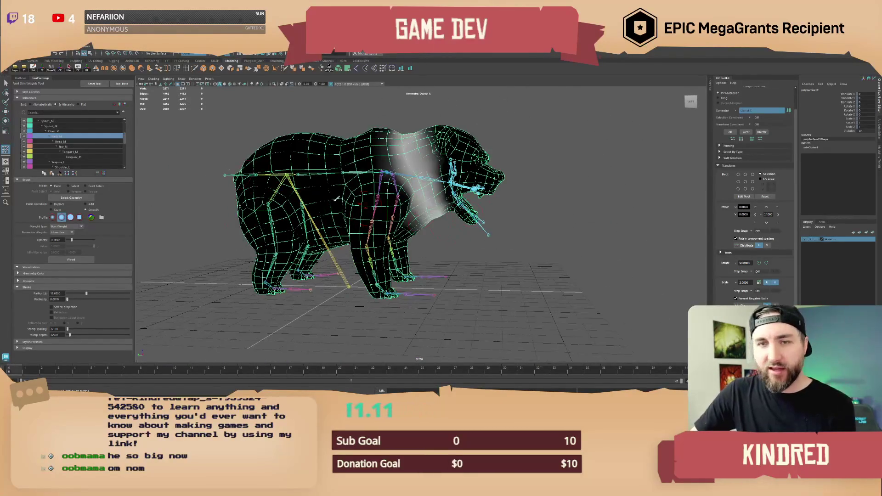
Step through the influence list to Jaw_M and close in on the jaw and tongue.
{"action": "left_click", "coordinate": [56, 131]}
{"action": "left_click", "coordinate": [59, 137]}
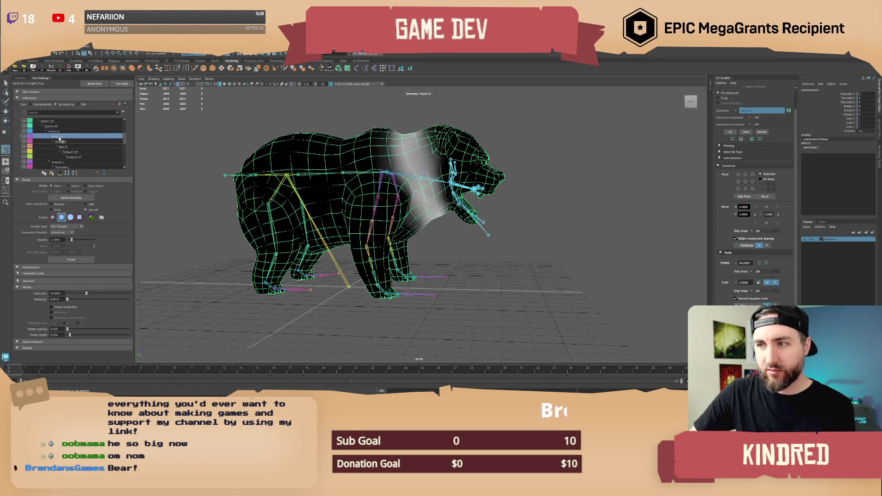
{"action": "left_click", "coordinate": [63, 142]}
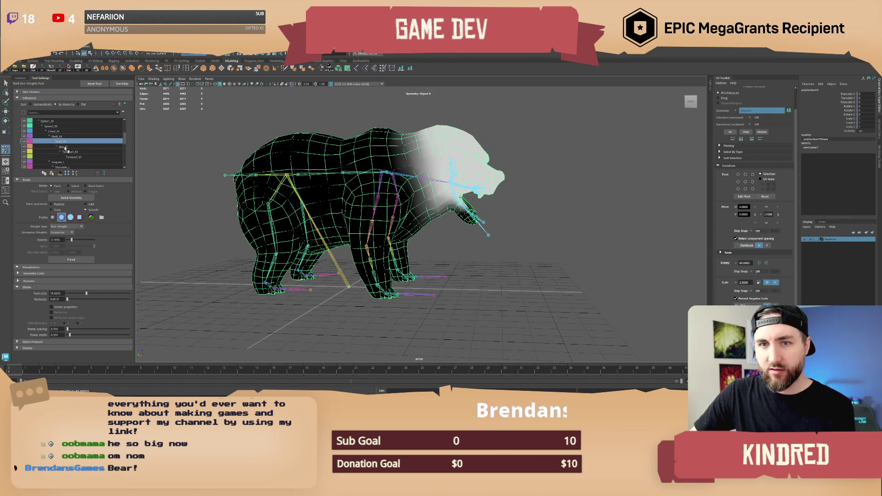
{"action": "left_click", "coordinate": [64, 147]}
{"action": "left_click_drag", "start_coordinate": [405, 207], "coordinate": [369, 213], "text": "alt"}
{"action": "right_click_drag", "start_coordinate": [370, 213], "coordinate": [432, 215], "text": "alt"}
{"action": "left_click_drag", "start_coordinate": [432, 215], "coordinate": [409, 217], "text": "alt"}
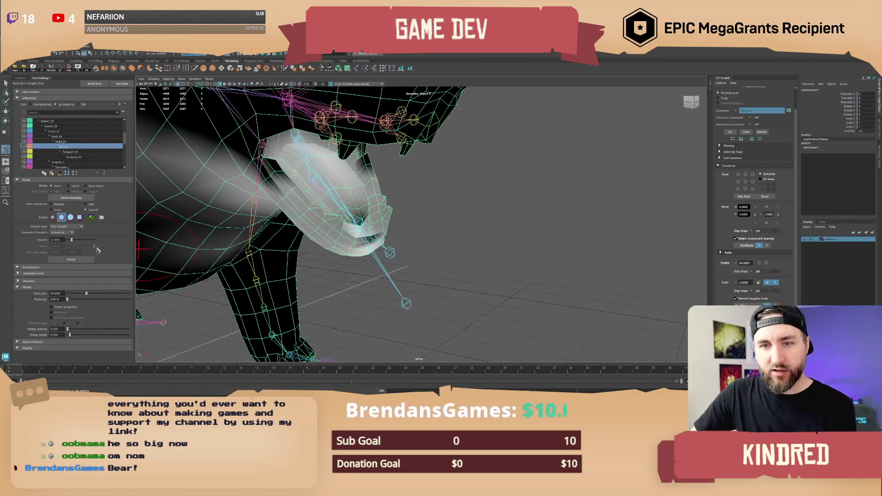
Paint full Jaw_M weight with Replace at opacity 1, shrinking the brush radius to about 7.29.
{"action": "left_click", "coordinate": [59, 205]}
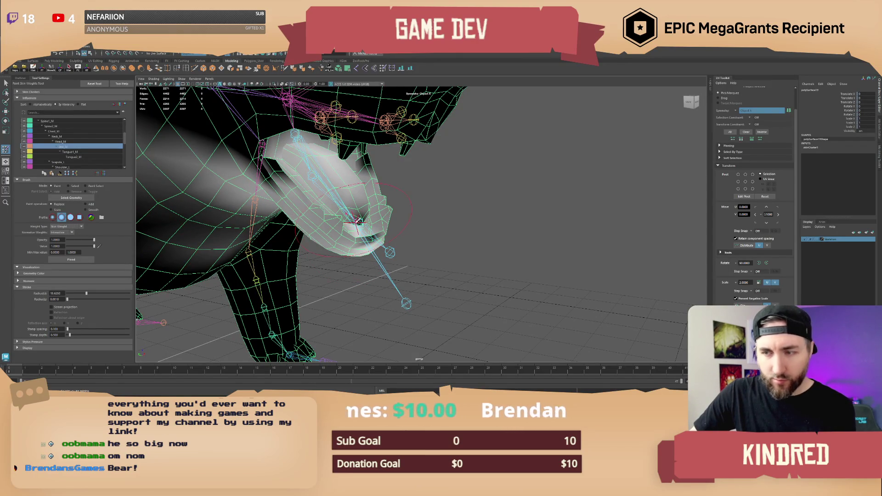
{"action": "mouse_move", "coordinate": [356, 223]}
{"action": "left_mouse_down"}
{"action": "mouse_move", "coordinate": [326, 193]}
{"action": "mouse_move", "coordinate": [340, 239]}
{"action": "left_mouse_up"}
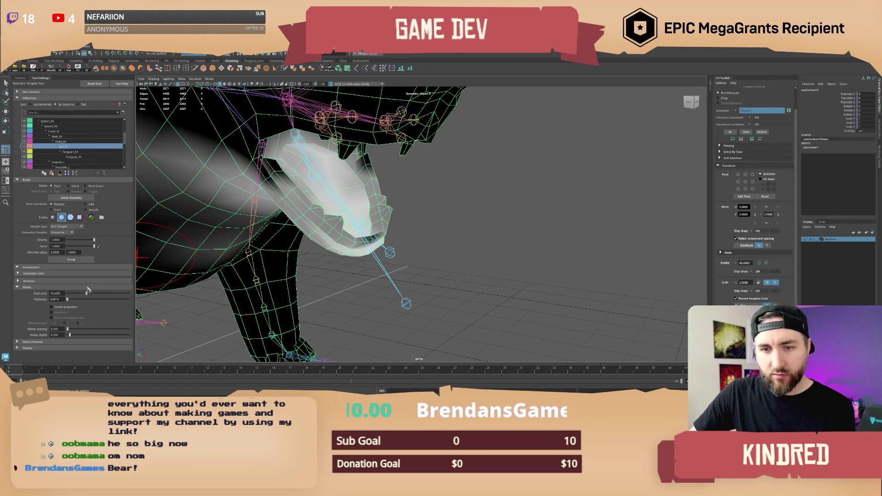
{"action": "left_click_drag", "start_coordinate": [86, 293], "coordinate": [76, 293]}
{"action": "mouse_move", "coordinate": [303, 201]}
{"action": "left_mouse_down"}
{"action": "mouse_move", "coordinate": [269, 164]}
{"action": "mouse_move", "coordinate": [349, 234]}
{"action": "mouse_move", "coordinate": [381, 239]}
{"action": "mouse_move", "coordinate": [317, 167]}
{"action": "mouse_move", "coordinate": [324, 216]}
{"action": "mouse_move", "coordinate": [326, 159]}
{"action": "mouse_move", "coordinate": [314, 228]}
{"action": "mouse_move", "coordinate": [324, 221]}
{"action": "mouse_move", "coordinate": [327, 163]}
{"action": "mouse_move", "coordinate": [323, 215]}
{"action": "left_mouse_up"}
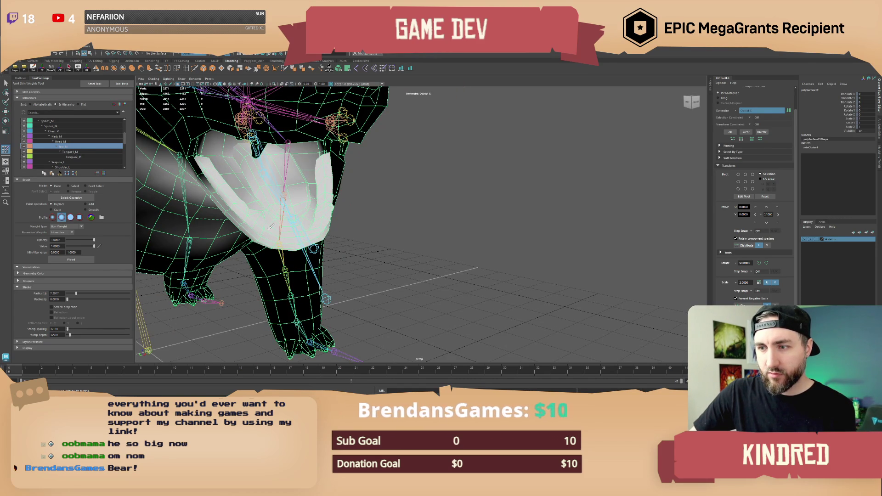
{"action": "mouse_move", "coordinate": [270, 226]}
{"action": "left_mouse_down"}
{"action": "mouse_move", "coordinate": [227, 212]}
{"action": "mouse_move", "coordinate": [238, 183]}
{"action": "left_mouse_up"}
Paint the jaw fully white from front and three-quarter angles.
{"action": "mouse_move", "coordinate": [239, 184]}
{"action": "left_mouse_down", "text": "alt"}
{"action": "mouse_move", "coordinate": [276, 203]}
{"action": "mouse_move", "coordinate": [252, 201]}
{"action": "mouse_move", "coordinate": [249, 176]}
{"action": "mouse_move", "coordinate": [306, 180]}
{"action": "mouse_move", "coordinate": [304, 228]}
{"action": "left_mouse_up", "text": "alt"}
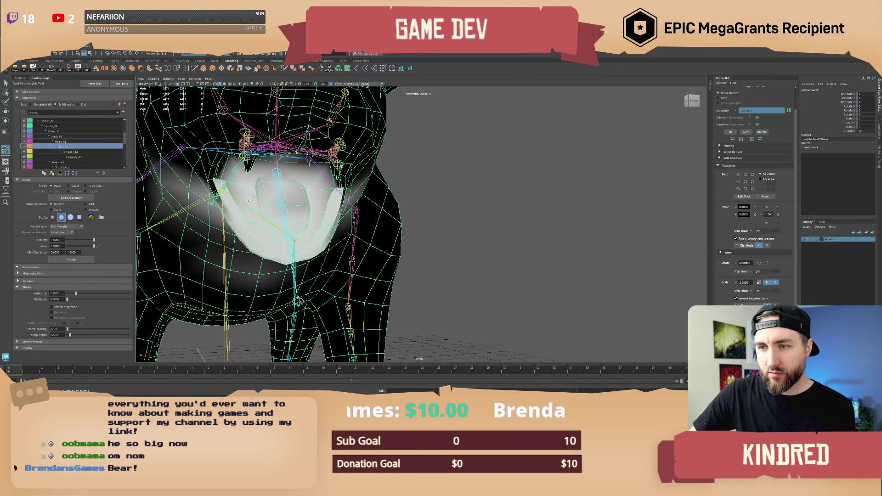
{"action": "mouse_move", "coordinate": [251, 198]}
{"action": "left_mouse_down", "text": "alt"}
{"action": "mouse_move", "coordinate": [432, 190]}
{"action": "mouse_move", "coordinate": [413, 193]}
{"action": "mouse_move", "coordinate": [427, 225]}
{"action": "mouse_move", "coordinate": [434, 194]}
{"action": "mouse_move", "coordinate": [396, 142]}
{"action": "mouse_move", "coordinate": [411, 197]}
{"action": "mouse_move", "coordinate": [391, 184]}
{"action": "mouse_move", "coordinate": [413, 146]}
{"action": "mouse_move", "coordinate": [389, 218]}
{"action": "left_mouse_up", "text": "alt"}
{"action": "mouse_move", "coordinate": [388, 218]}
{"action": "left_mouse_down", "text": "alt"}
{"action": "mouse_move", "coordinate": [429, 159]}
{"action": "mouse_move", "coordinate": [439, 170]}
{"action": "mouse_move", "coordinate": [303, 258]}
{"action": "mouse_move", "coordinate": [317, 262]}
{"action": "mouse_move", "coordinate": [334, 249]}
{"action": "mouse_move", "coordinate": [337, 214]}
{"action": "mouse_move", "coordinate": [384, 210]}
{"action": "left_mouse_up", "text": "alt"}
{"action": "scroll", "coordinate": [336, 212], "scroll_direction": "down", "scroll_amount": 3}
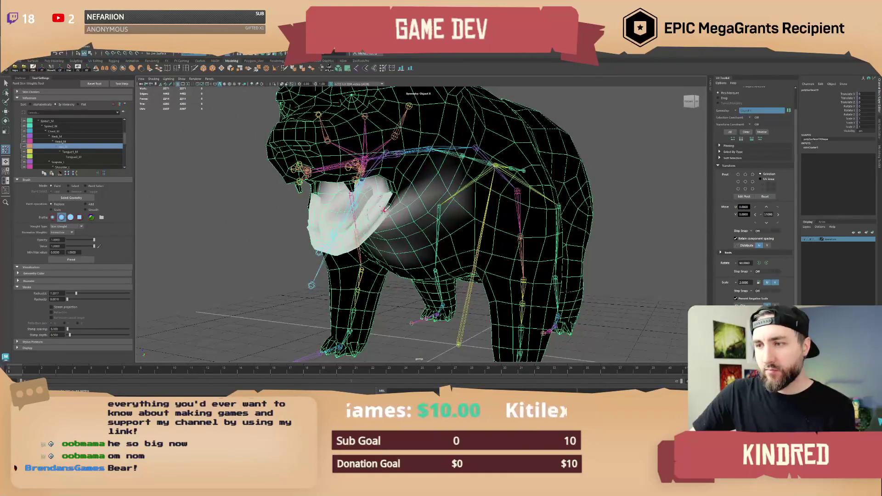
{"action": "left_click_drag", "start_coordinate": [337, 246], "coordinate": [384, 205]}
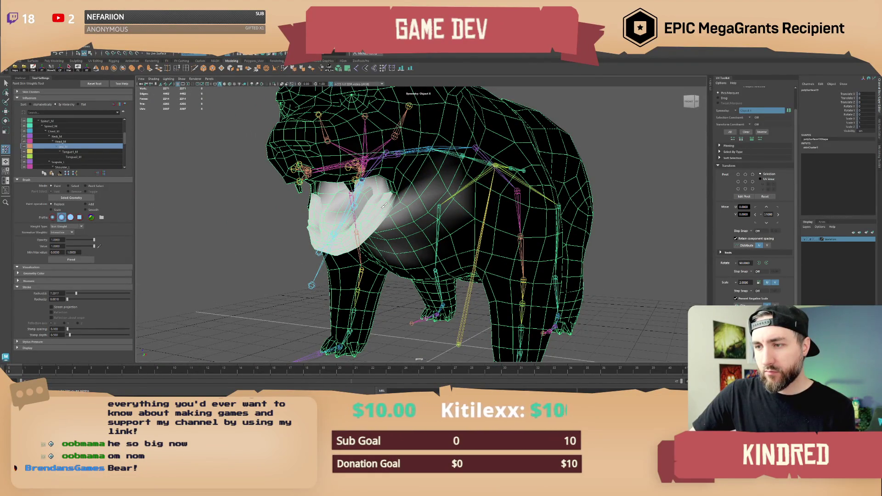
{"action": "mouse_move", "coordinate": [370, 223]}
{"action": "left_mouse_down", "text": "alt"}
{"action": "mouse_move", "coordinate": [314, 230]}
{"action": "mouse_move", "coordinate": [394, 249]}
{"action": "mouse_move", "coordinate": [435, 272]}
{"action": "mouse_move", "coordinate": [152, 216]}
{"action": "left_mouse_up", "text": "alt"}
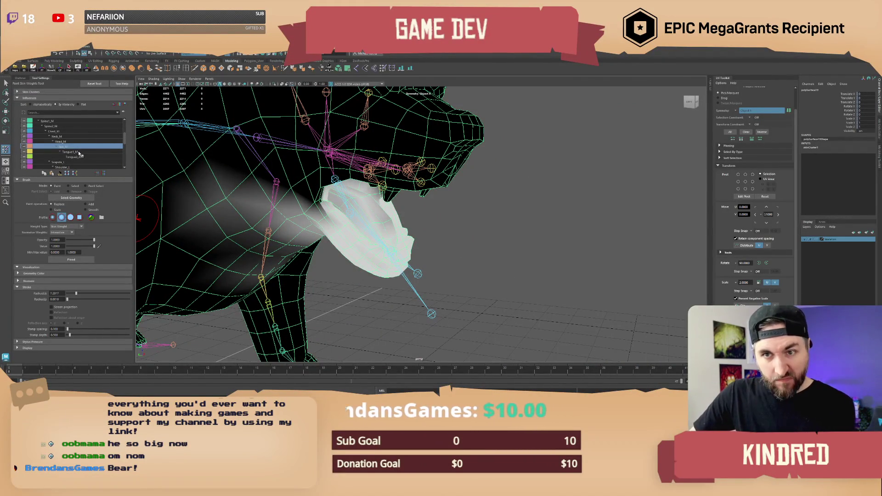
Check the Tongue1_M and Tongue2_M weights inside the mouth, then reselect Jaw_M.
{"action": "left_click", "coordinate": [69, 152]}
{"action": "mouse_move", "coordinate": [322, 239]}
{"action": "left_mouse_down", "text": "alt"}
{"action": "mouse_move", "coordinate": [362, 231]}
{"action": "mouse_move", "coordinate": [352, 191]}
{"action": "mouse_move", "coordinate": [355, 224]}
{"action": "mouse_move", "coordinate": [304, 205]}
{"action": "mouse_move", "coordinate": [323, 175]}
{"action": "mouse_move", "coordinate": [315, 190]}
{"action": "mouse_move", "coordinate": [337, 223]}
{"action": "mouse_move", "coordinate": [329, 232]}
{"action": "mouse_move", "coordinate": [308, 229]}
{"action": "mouse_move", "coordinate": [321, 227]}
{"action": "left_mouse_up", "text": "alt"}
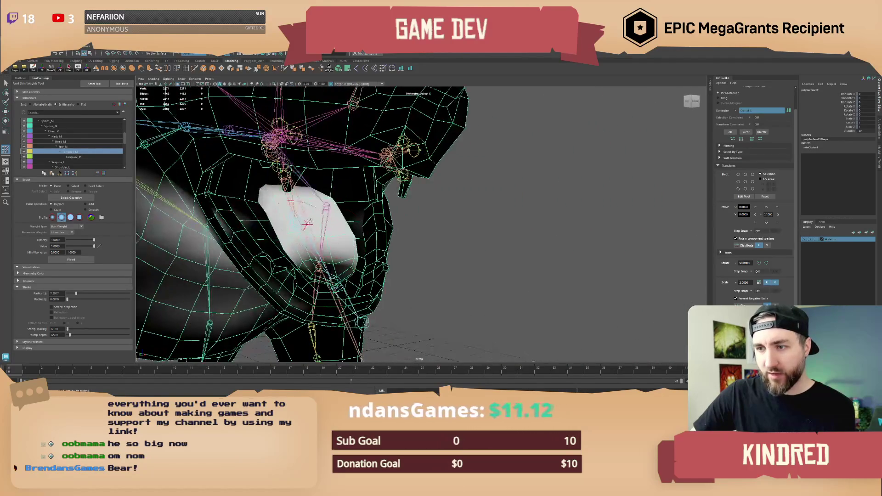
{"action": "left_click", "coordinate": [78, 157]}
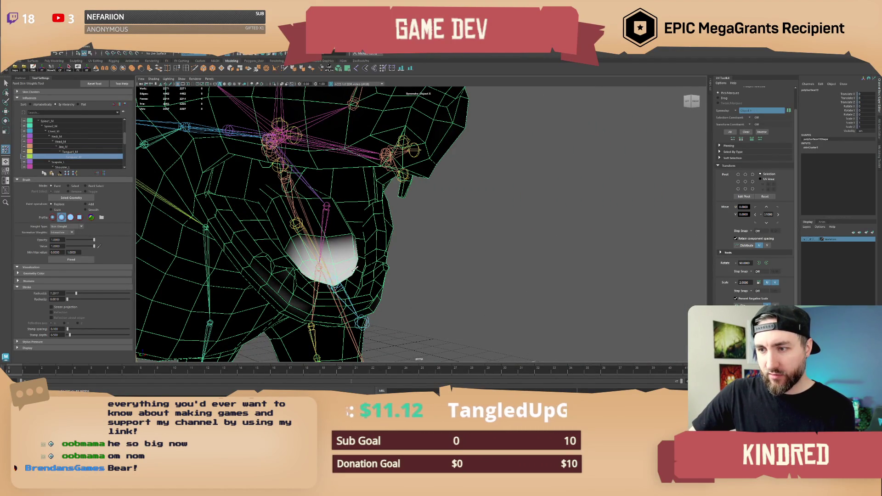
{"action": "mouse_move", "coordinate": [324, 276]}
{"action": "left_mouse_down", "text": "alt"}
{"action": "mouse_move", "coordinate": [309, 265]}
{"action": "mouse_move", "coordinate": [399, 251]}
{"action": "left_mouse_up", "text": "alt"}
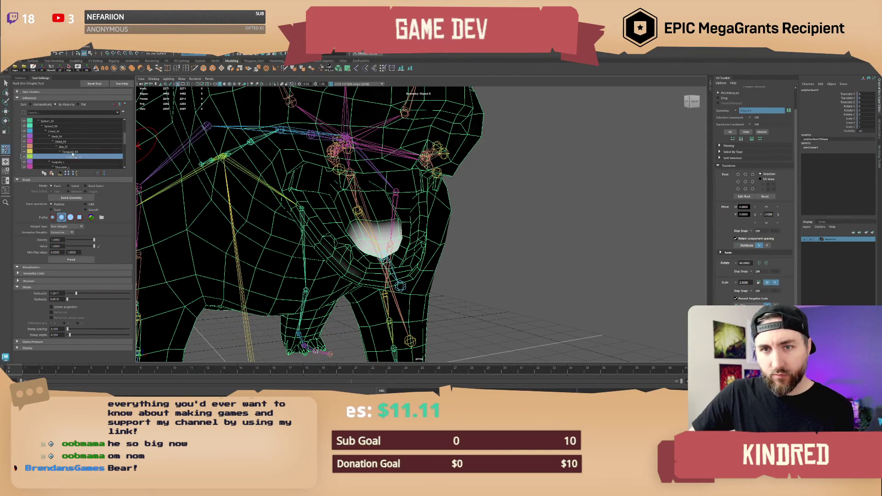
{"action": "left_click", "coordinate": [69, 146]}
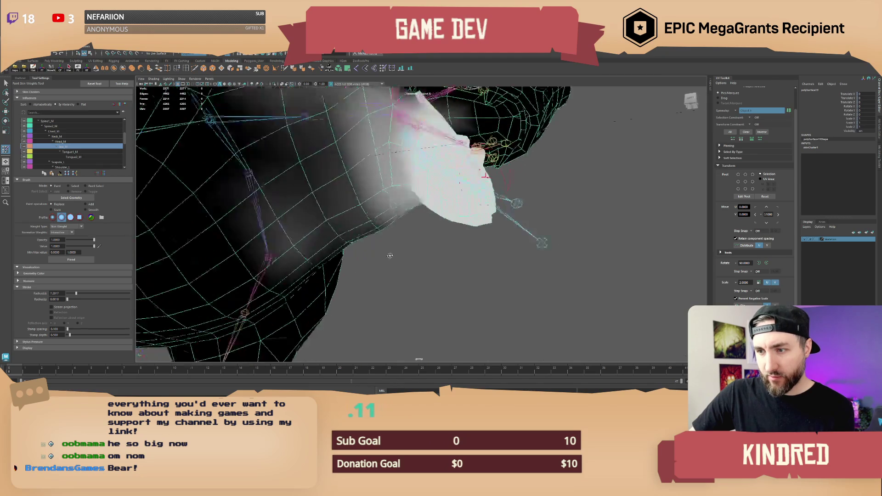
Compare with Tongue1_M, then paint stronger Jaw_M weights onto the lower jaw.
{"action": "left_click_drag", "start_coordinate": [353, 275], "coordinate": [495, 168], "text": "alt"}
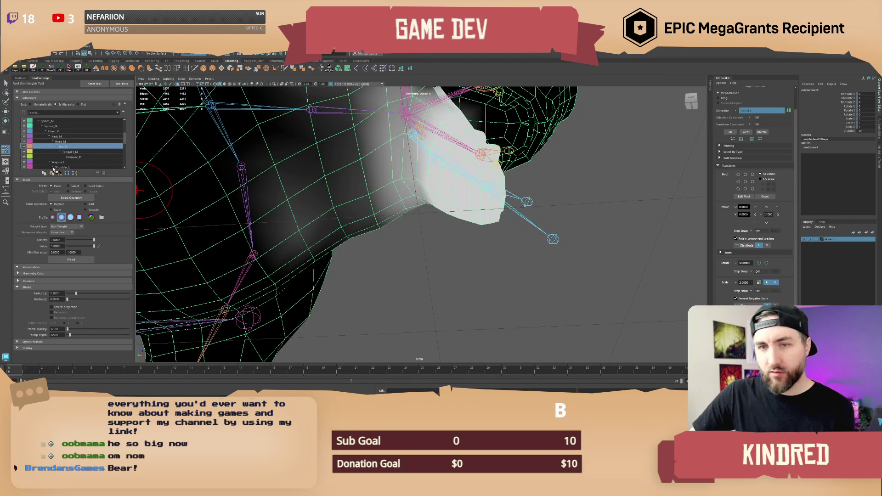
{"action": "left_click", "coordinate": [74, 151]}
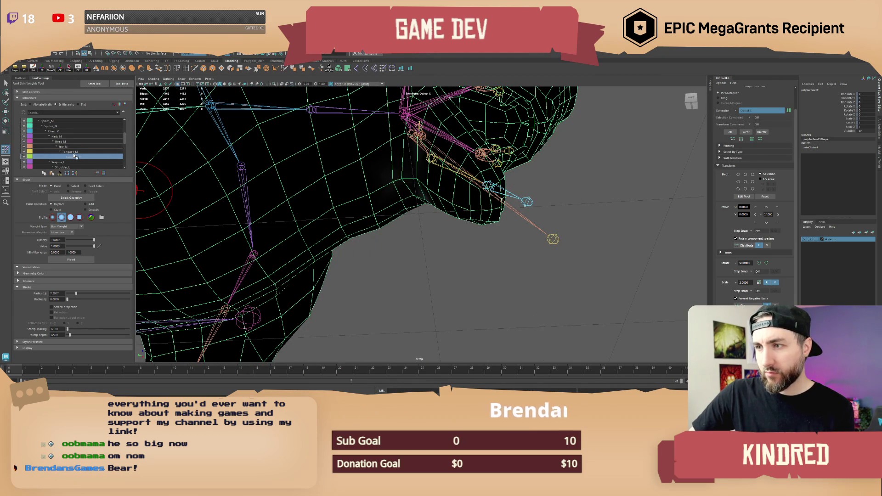
{"action": "left_click_drag", "start_coordinate": [152, 188], "coordinate": [159, 151], "text": "alt"}
{"action": "left_click", "coordinate": [62, 146]}
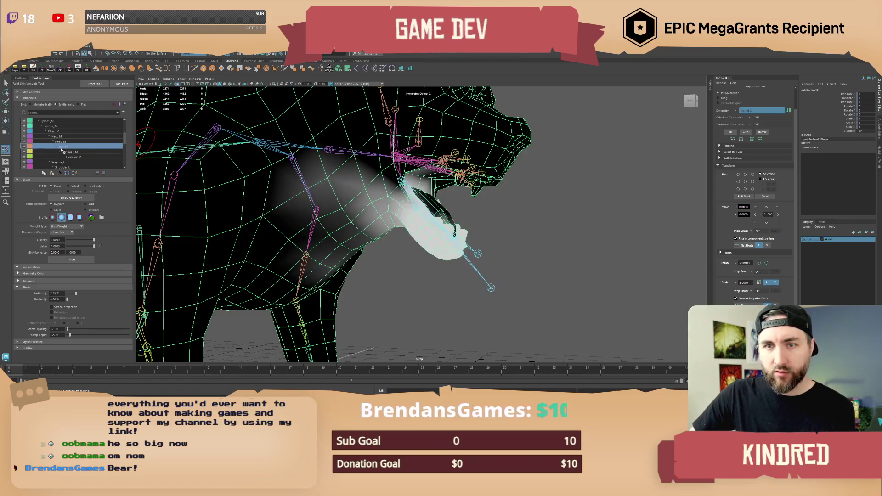
{"action": "scroll", "coordinate": [400, 215], "scroll_direction": "up", "scroll_amount": 5}
{"action": "mouse_move", "coordinate": [400, 215]}
{"action": "left_mouse_down"}
{"action": "mouse_move", "coordinate": [382, 248]}
{"action": "mouse_move", "coordinate": [410, 203]}
{"action": "mouse_move", "coordinate": [285, 216]}
{"action": "left_mouse_up"}
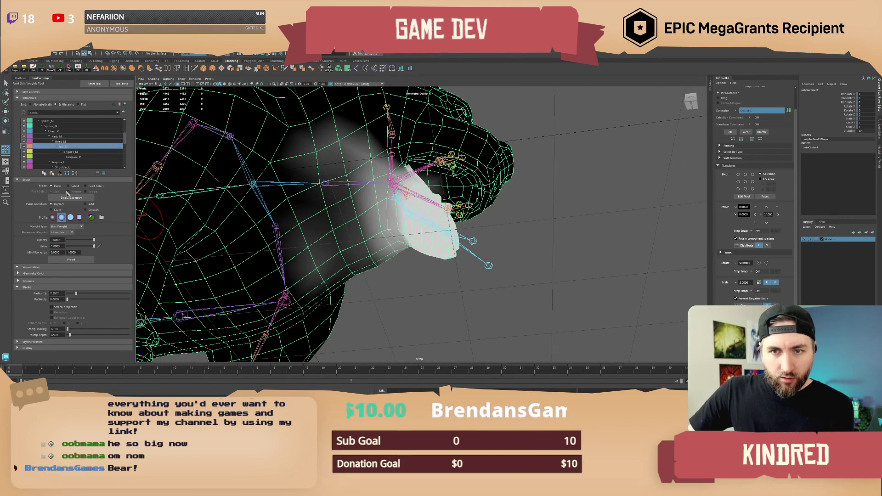
Smooth the jaw weights, check them from side and front, and select Neck_M.
{"action": "left_click", "coordinate": [86, 210]}
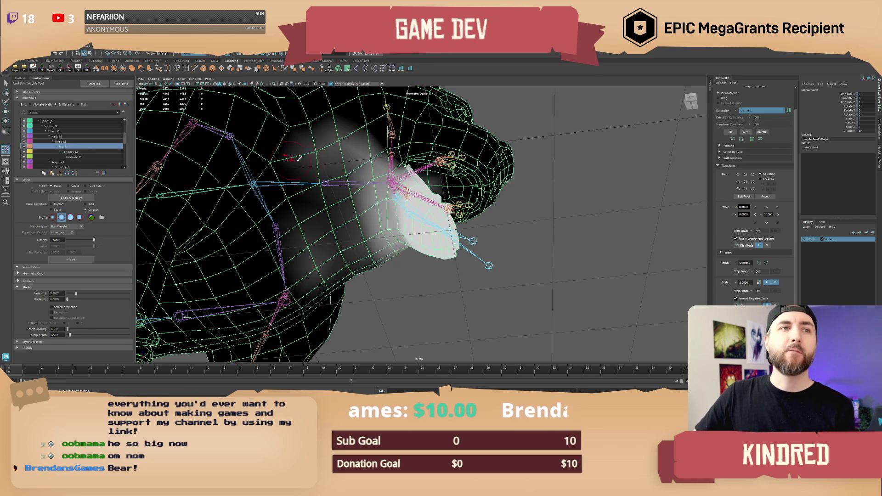
{"action": "left_click_drag", "start_coordinate": [354, 158], "coordinate": [417, 179], "text": "alt"}
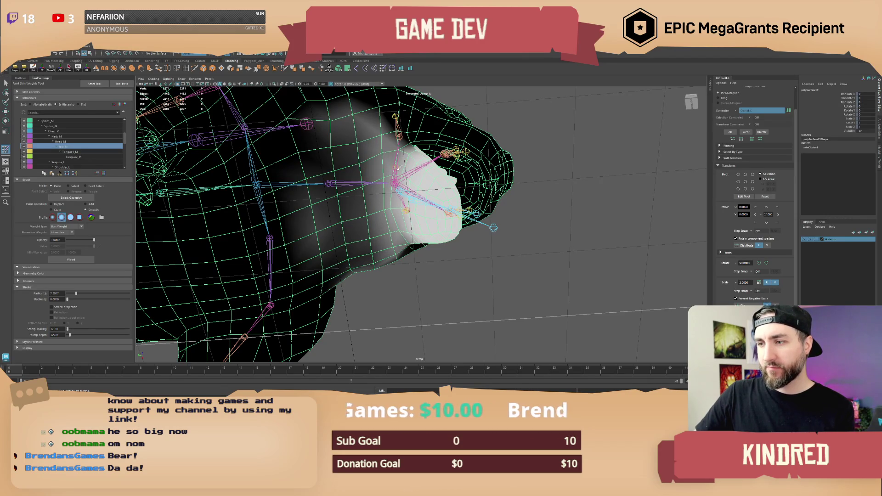
{"action": "mouse_move", "coordinate": [401, 165]}
{"action": "left_mouse_down", "text": "alt"}
{"action": "mouse_move", "coordinate": [380, 191]}
{"action": "mouse_move", "coordinate": [384, 211]}
{"action": "mouse_move", "coordinate": [400, 214]}
{"action": "mouse_move", "coordinate": [373, 220]}
{"action": "left_mouse_up", "text": "alt"}
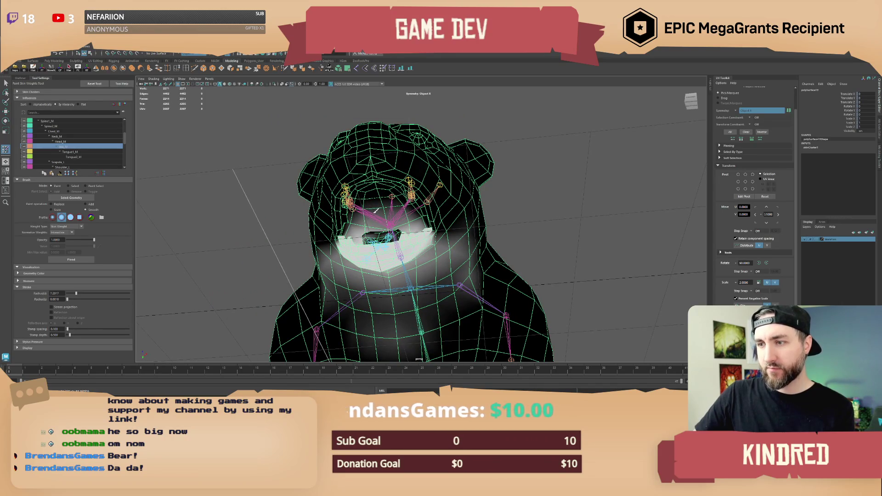
{"action": "mouse_move", "coordinate": [417, 213]}
{"action": "left_mouse_down", "text": "alt"}
{"action": "mouse_move", "coordinate": [372, 215]}
{"action": "mouse_move", "coordinate": [381, 217]}
{"action": "mouse_move", "coordinate": [138, 175]}
{"action": "left_mouse_up", "text": "alt"}
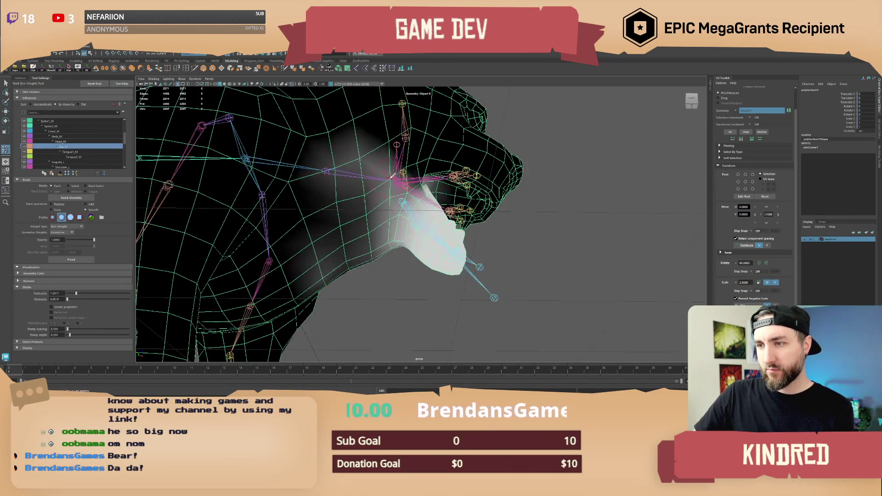
{"action": "left_click", "coordinate": [61, 142]}
{"action": "left_click", "coordinate": [58, 137]}
{"action": "left_click_drag", "start_coordinate": [330, 184], "coordinate": [350, 182], "text": "alt"}
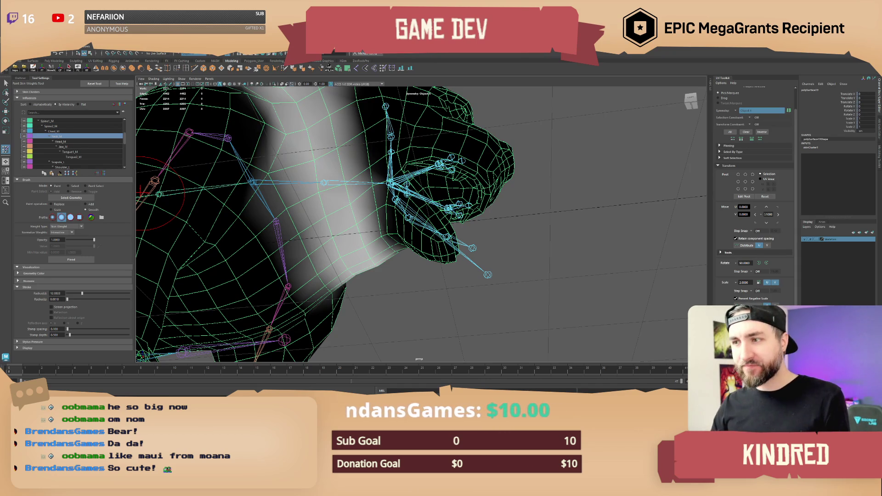
Paint Neck_M weight across the neck and throat using Replace at opacity about 0.43.
{"action": "left_click_drag", "start_coordinate": [396, 177], "coordinate": [41, 229], "text": "alt"}
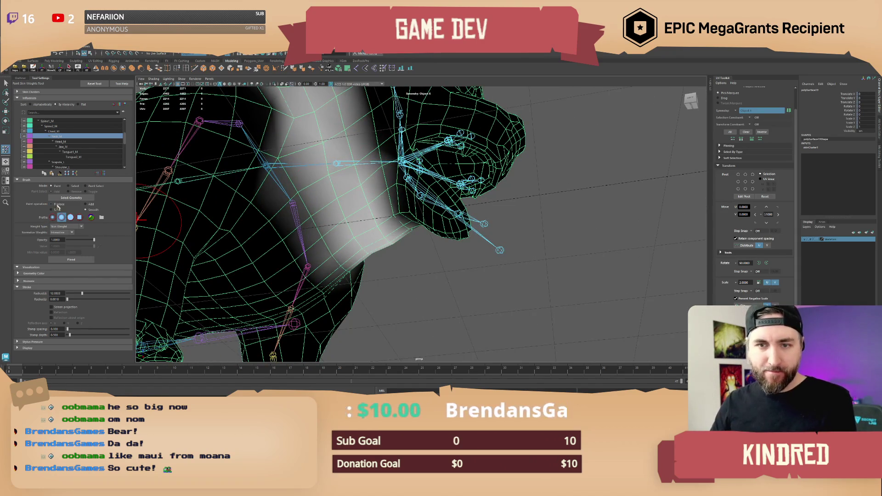
{"action": "left_click", "coordinate": [56, 205]}
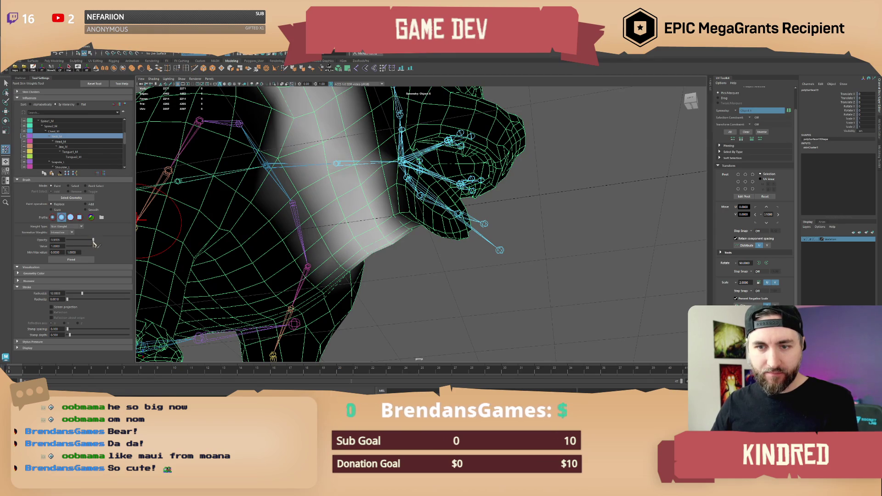
{"action": "left_click_drag", "start_coordinate": [84, 243], "coordinate": [78, 241]}
{"action": "mouse_move", "coordinate": [359, 207]}
{"action": "left_mouse_down", "text": "alt"}
{"action": "mouse_move", "coordinate": [395, 216]}
{"action": "mouse_move", "coordinate": [366, 202]}
{"action": "left_mouse_up", "text": "alt"}
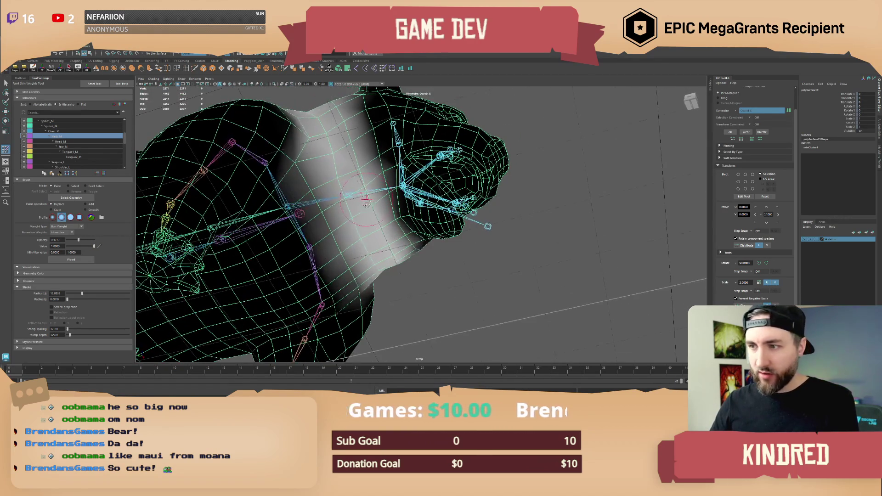
{"action": "mouse_move", "coordinate": [350, 161]}
{"action": "left_mouse_down"}
{"action": "mouse_move", "coordinate": [366, 218]}
{"action": "mouse_move", "coordinate": [337, 276]}
{"action": "left_mouse_up"}
{"action": "mouse_move", "coordinate": [312, 170]}
{"action": "left_mouse_down"}
{"action": "mouse_move", "coordinate": [322, 239]}
{"action": "mouse_move", "coordinate": [344, 283]}
{"action": "left_mouse_up"}
{"action": "mouse_move", "coordinate": [363, 147]}
{"action": "left_mouse_down"}
{"action": "mouse_move", "coordinate": [384, 255]}
{"action": "mouse_move", "coordinate": [397, 256]}
{"action": "mouse_move", "coordinate": [375, 239]}
{"action": "left_mouse_up"}
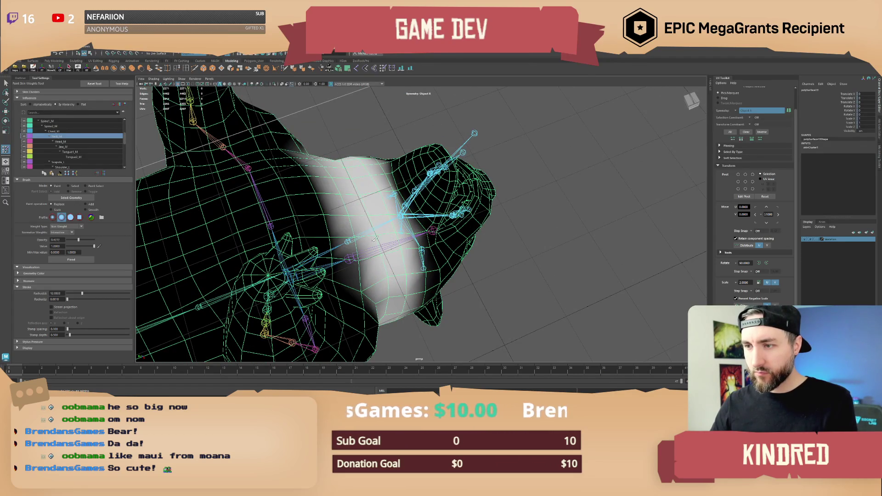
{"action": "mouse_move", "coordinate": [411, 263]}
{"action": "left_mouse_down", "text": "alt"}
{"action": "mouse_move", "coordinate": [367, 242]}
{"action": "mouse_move", "coordinate": [522, 230]}
{"action": "mouse_move", "coordinate": [527, 248]}
{"action": "mouse_move", "coordinate": [488, 285]}
{"action": "mouse_move", "coordinate": [464, 324]}
{"action": "mouse_move", "coordinate": [453, 276]}
{"action": "left_mouse_up", "text": "alt"}
{"action": "mouse_move", "coordinate": [452, 242]}
{"action": "left_mouse_down", "text": "alt"}
{"action": "mouse_move", "coordinate": [423, 206]}
{"action": "mouse_move", "coordinate": [444, 181]}
{"action": "mouse_move", "coordinate": [124, 194]}
{"action": "left_mouse_up", "text": "alt"}
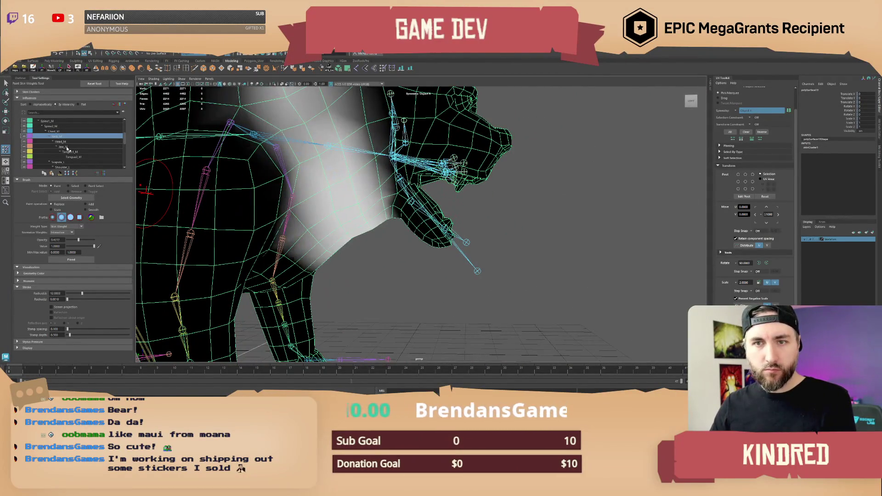
Compare against Jaw_M and Head_M weights and paint stronger Neck_M weight on the lower neck.
{"action": "left_click", "coordinate": [67, 147]}
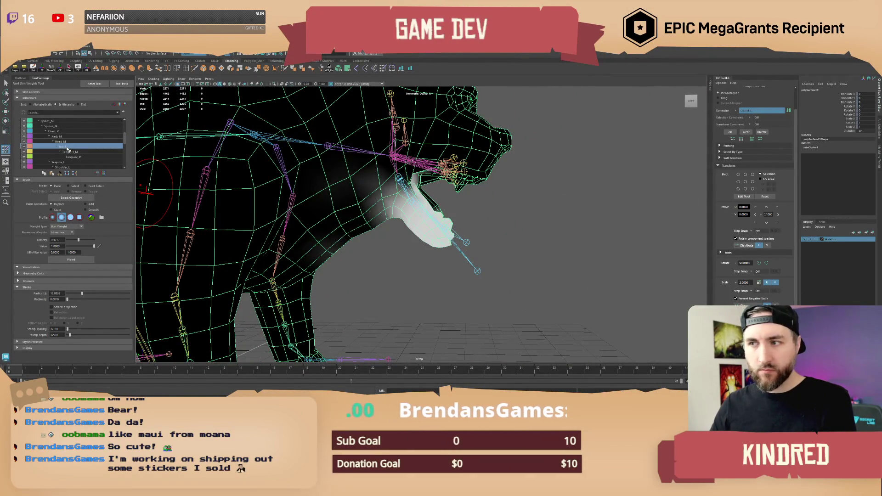
{"action": "key", "text": "bracketleft"}
{"action": "key", "text": "bracketleft"}
{"action": "key", "text": "bracketleft"}
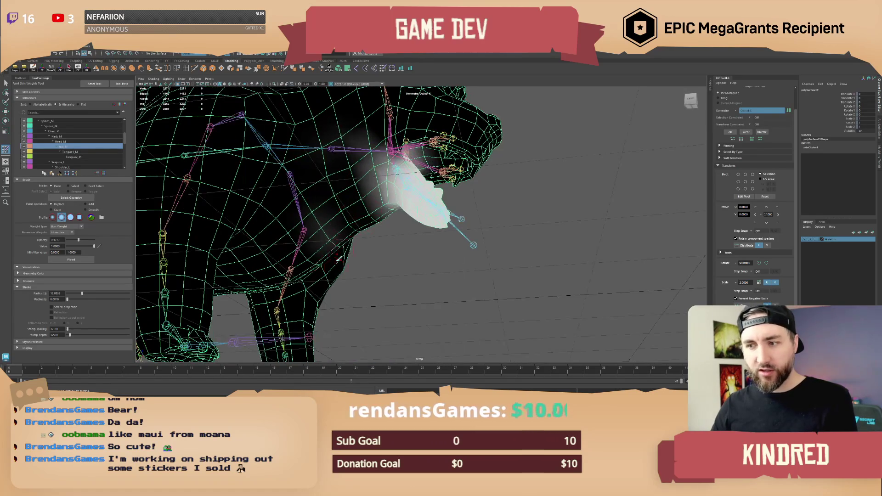
{"action": "left_click", "coordinate": [57, 136]}
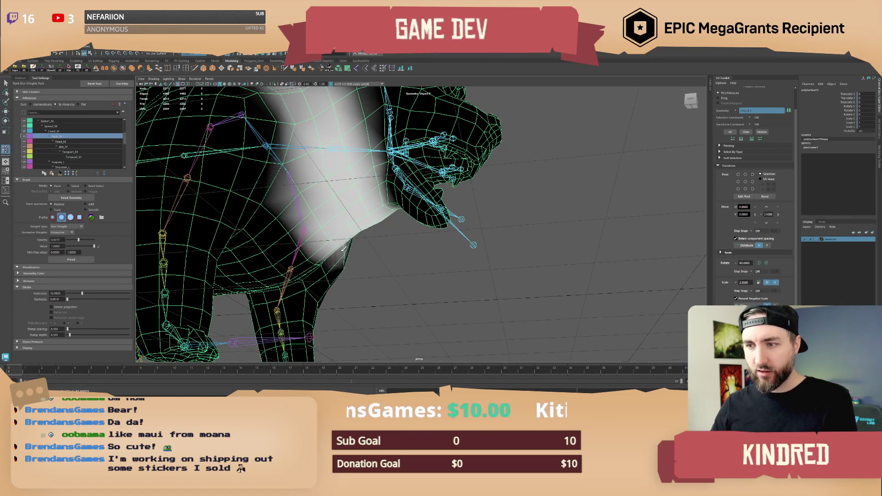
{"action": "key", "text": "ctrl+z"}
{"action": "key", "text": "ctrl+z"}
{"action": "mouse_move", "coordinate": [333, 238]}
{"action": "left_mouse_down"}
{"action": "mouse_move", "coordinate": [329, 251]}
{"action": "mouse_move", "coordinate": [351, 252]}
{"action": "left_mouse_up"}
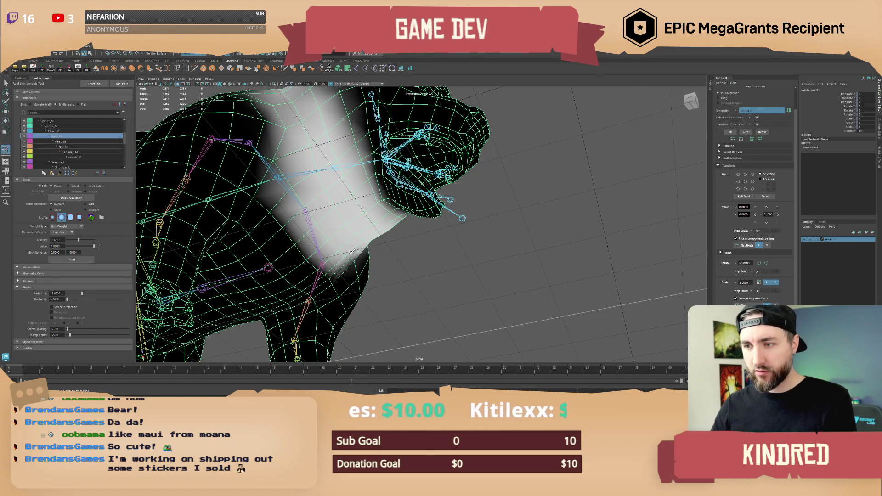
{"action": "left_click", "coordinate": [68, 147]}
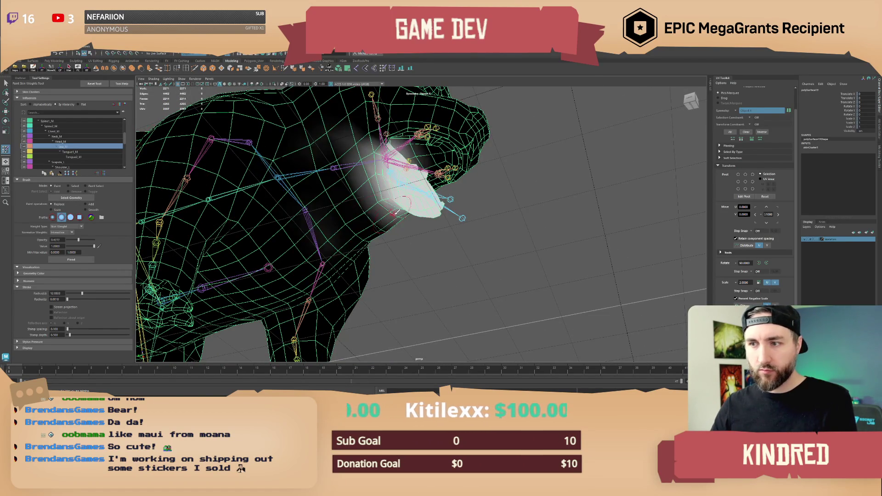
{"action": "key", "text": "bracketleft"}
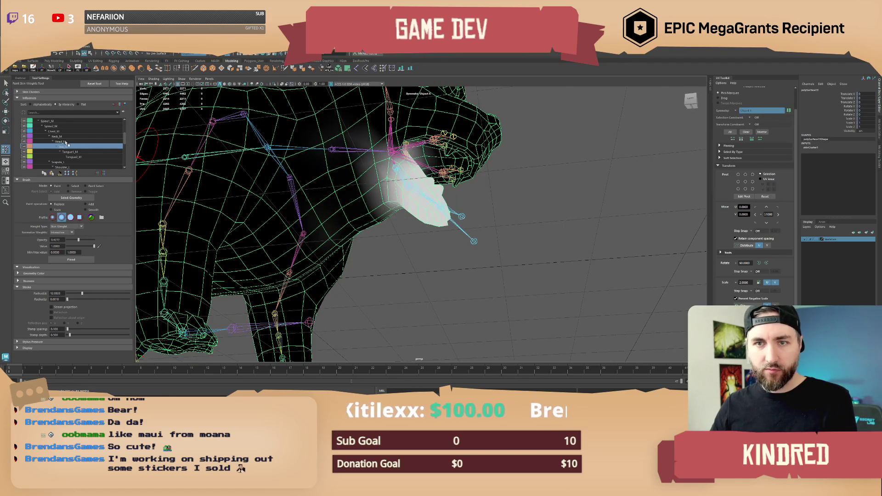
{"action": "left_click", "coordinate": [64, 142]}
{"action": "left_click", "coordinate": [57, 136]}
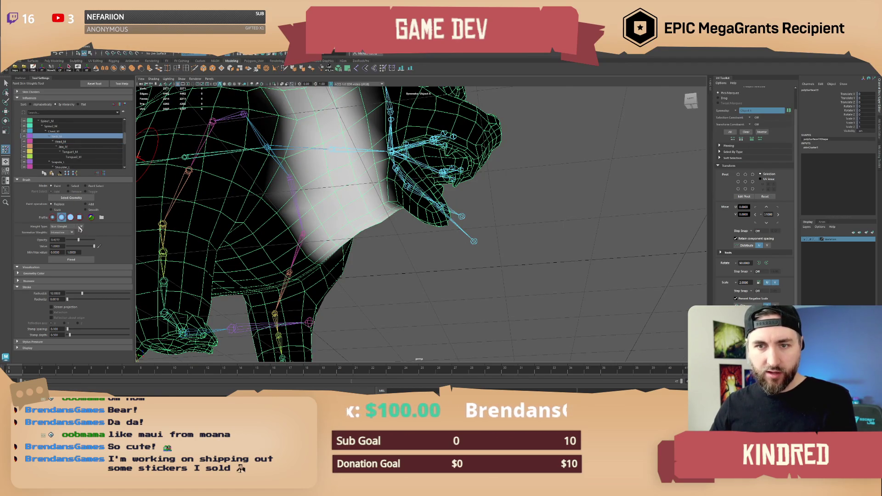
Smooth the neck and shoulder weights, check both sides, then select Tongue1_M.
{"action": "key", "text": "shift"}
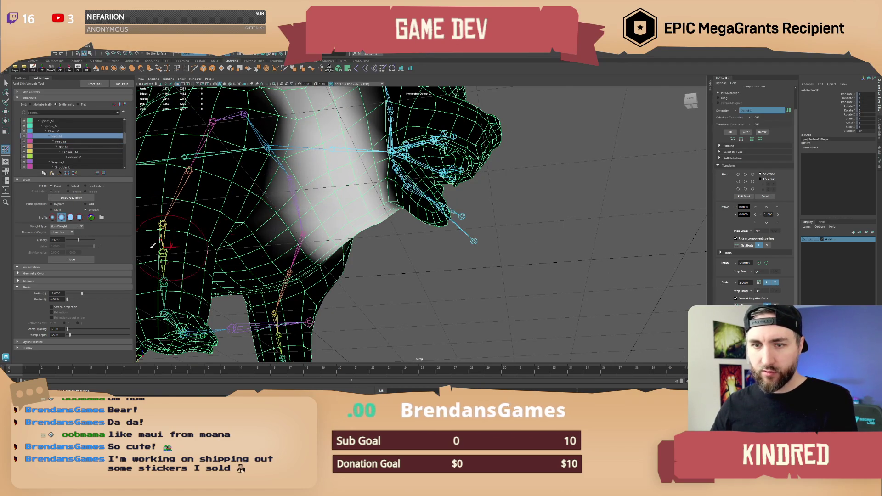
{"action": "mouse_move", "coordinate": [324, 182]}
{"action": "left_mouse_down"}
{"action": "mouse_move", "coordinate": [285, 156]}
{"action": "mouse_move", "coordinate": [257, 165]}
{"action": "mouse_move", "coordinate": [276, 220]}
{"action": "mouse_move", "coordinate": [348, 263]}
{"action": "mouse_move", "coordinate": [294, 248]}
{"action": "mouse_move", "coordinate": [359, 298]}
{"action": "mouse_move", "coordinate": [308, 264]}
{"action": "left_mouse_up"}
{"action": "left_click_drag", "start_coordinate": [300, 217], "coordinate": [350, 195], "text": "alt"}
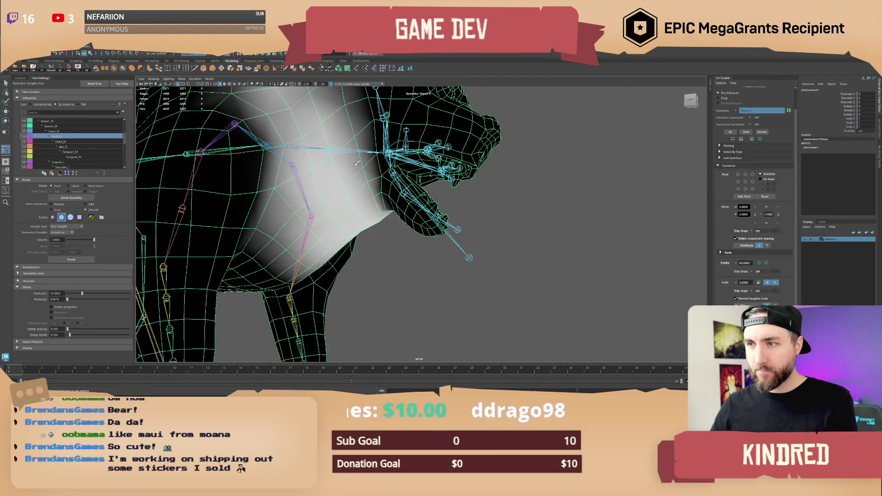
{"action": "mouse_move", "coordinate": [388, 231]}
{"action": "left_mouse_down", "text": "alt"}
{"action": "mouse_move", "coordinate": [418, 236]}
{"action": "mouse_move", "coordinate": [490, 205]}
{"action": "mouse_move", "coordinate": [463, 212]}
{"action": "mouse_move", "coordinate": [424, 179]}
{"action": "left_mouse_up", "text": "alt"}
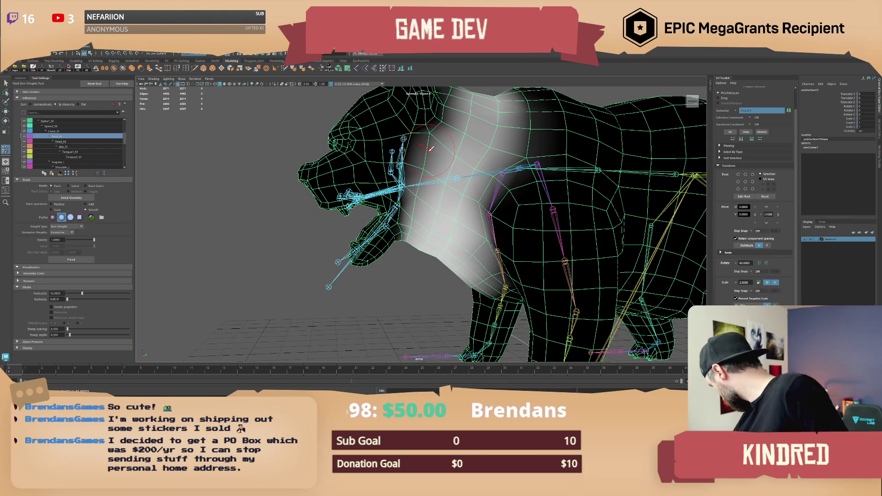
{"action": "left_click_drag", "start_coordinate": [431, 148], "coordinate": [487, 154], "text": "alt"}
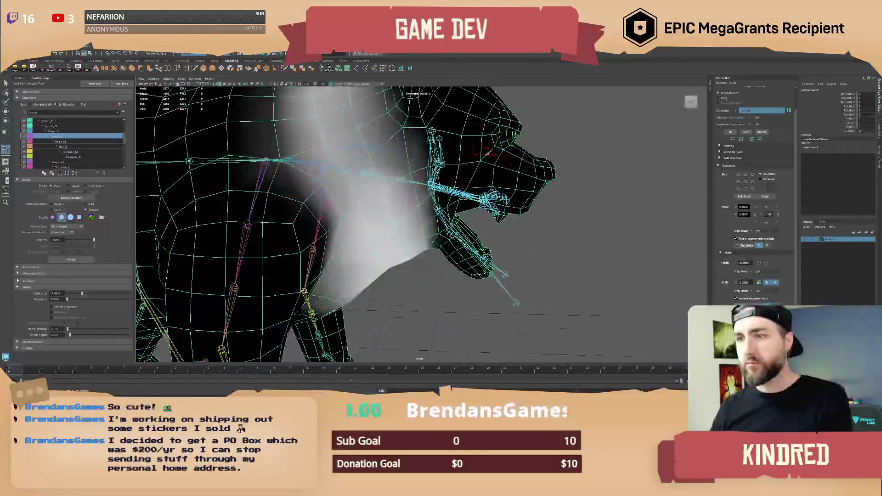
{"action": "scroll", "coordinate": [391, 216], "scroll_direction": "down", "scroll_amount": 5}
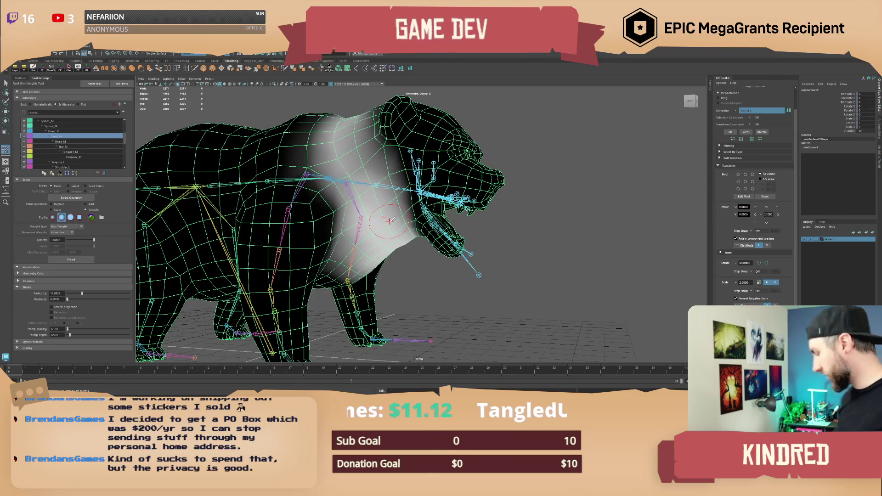
{"action": "mouse_move", "coordinate": [390, 221]}
{"action": "left_mouse_down", "text": "alt"}
{"action": "mouse_move", "coordinate": [396, 226]}
{"action": "mouse_move", "coordinate": [374, 239]}
{"action": "left_mouse_up", "text": "alt"}
{"action": "left_click", "coordinate": [62, 142]}
{"action": "left_click", "coordinate": [65, 152]}
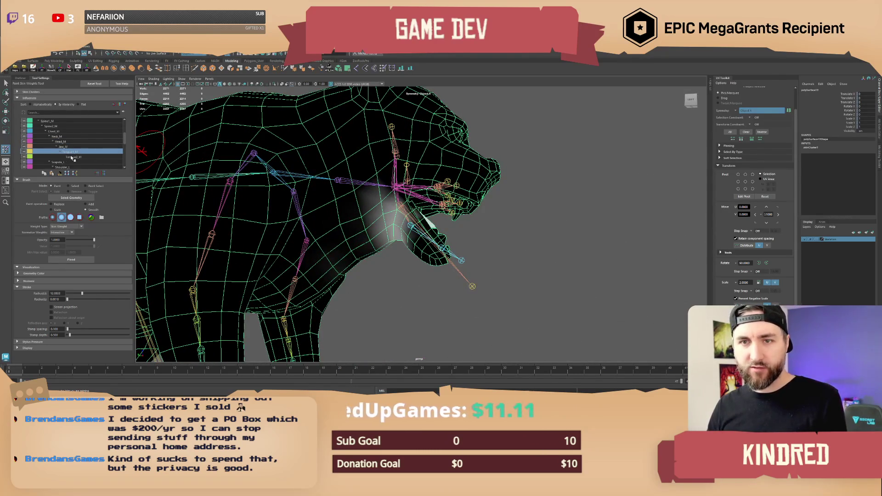
Set painting to Replace with Value 0, then orbit to inspect the mouth and head.
{"action": "scroll", "coordinate": [331, 193], "scroll_direction": "up", "scroll_amount": 5}
{"action": "left_click_drag", "start_coordinate": [330, 193], "coordinate": [365, 197], "text": "alt"}
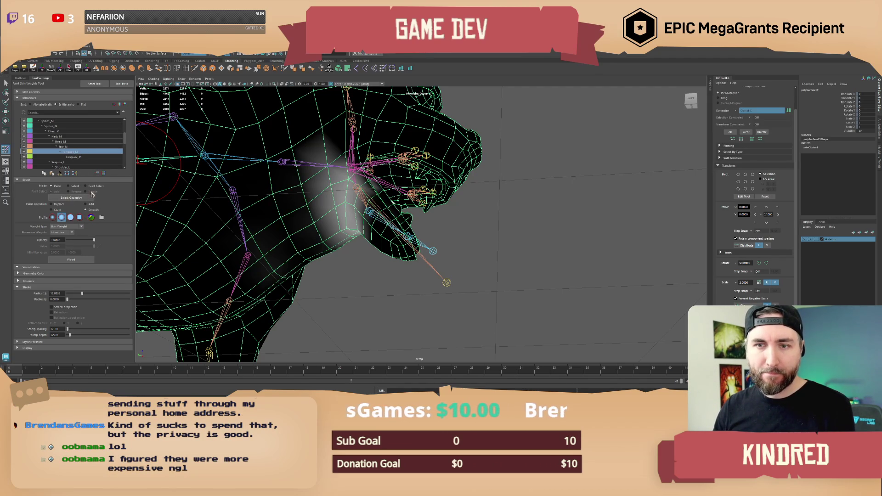
{"action": "left_click", "coordinate": [57, 204]}
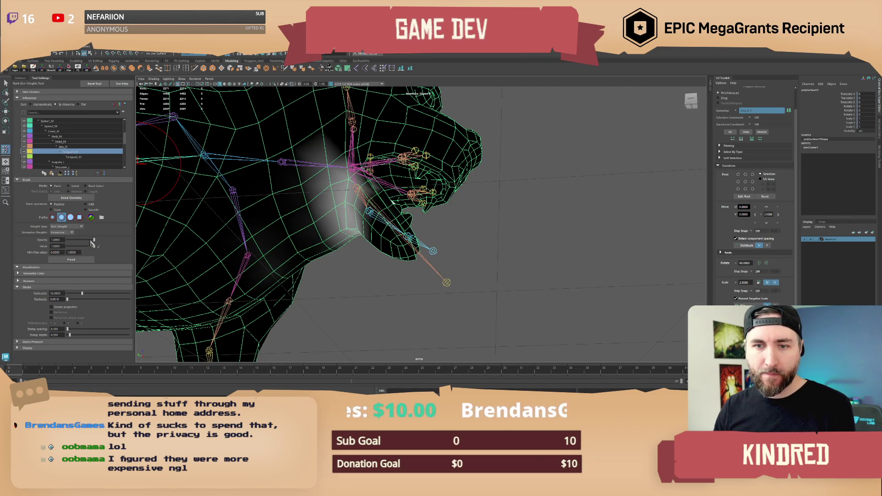
{"action": "left_click_drag", "start_coordinate": [94, 248], "coordinate": [61, 249]}
{"action": "mouse_move", "coordinate": [321, 197]}
{"action": "left_mouse_down", "text": "alt"}
{"action": "mouse_move", "coordinate": [343, 185]}
{"action": "mouse_move", "coordinate": [353, 216]}
{"action": "mouse_move", "coordinate": [368, 159]}
{"action": "mouse_move", "coordinate": [342, 126]}
{"action": "mouse_move", "coordinate": [330, 155]}
{"action": "mouse_move", "coordinate": [275, 193]}
{"action": "mouse_move", "coordinate": [287, 259]}
{"action": "mouse_move", "coordinate": [323, 191]}
{"action": "mouse_move", "coordinate": [334, 229]}
{"action": "mouse_move", "coordinate": [351, 161]}
{"action": "mouse_move", "coordinate": [367, 216]}
{"action": "mouse_move", "coordinate": [357, 246]}
{"action": "left_mouse_up", "text": "alt"}
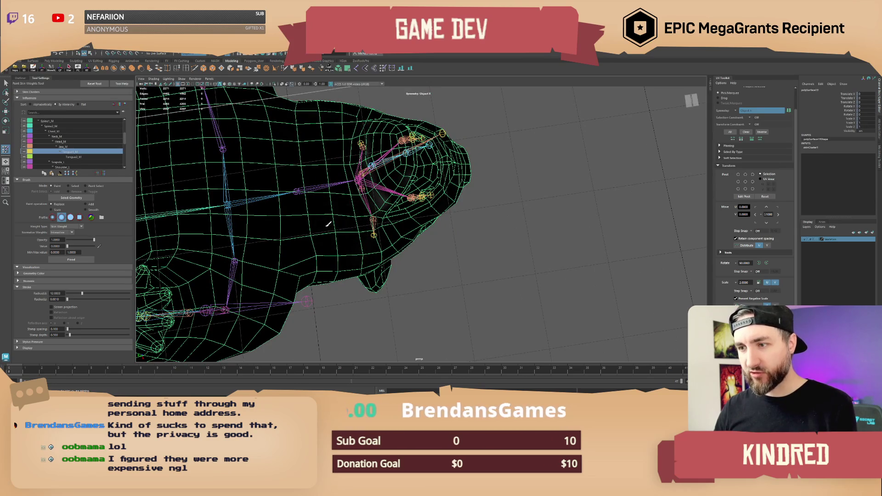
{"action": "left_click_drag", "start_coordinate": [363, 166], "coordinate": [359, 148], "text": "alt"}
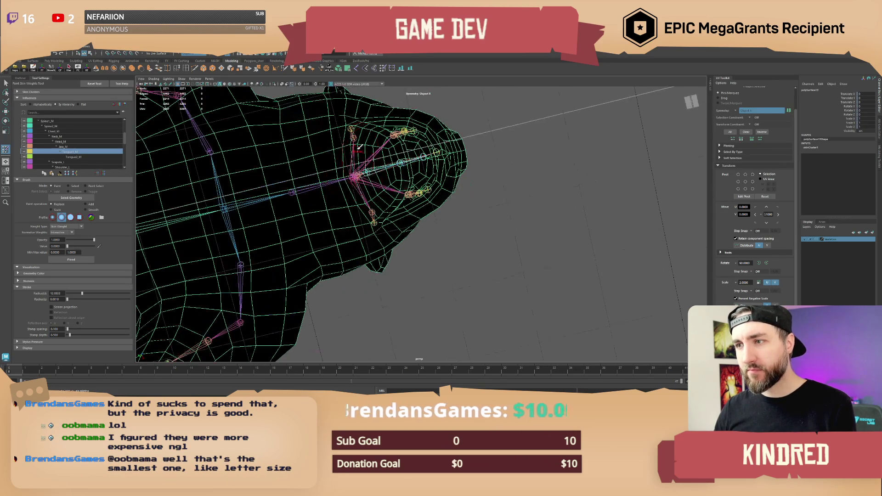
{"action": "mouse_move", "coordinate": [395, 182]}
{"action": "left_mouse_down", "text": "alt"}
{"action": "mouse_move", "coordinate": [359, 186]}
{"action": "mouse_move", "coordinate": [349, 230]}
{"action": "left_mouse_up", "text": "alt"}
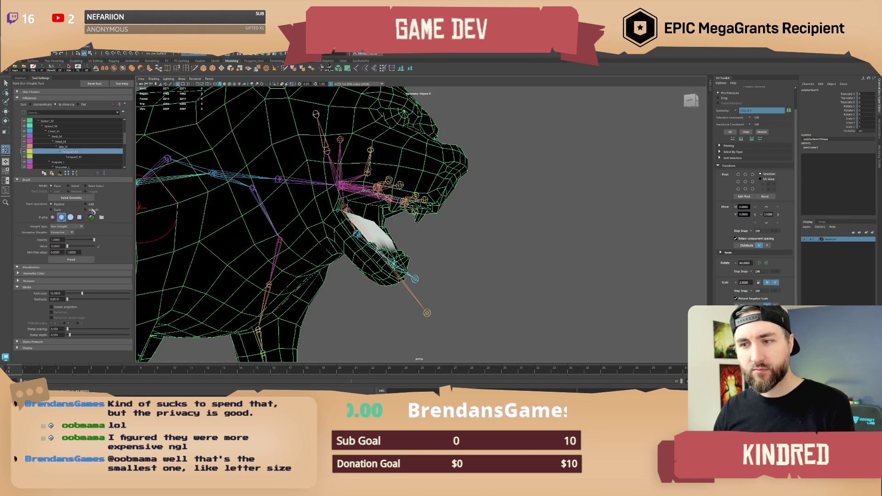
{"action": "left_click", "coordinate": [62, 146]}
{"action": "mouse_move", "coordinate": [183, 216]}
{"action": "left_mouse_down", "text": "alt"}
{"action": "mouse_move", "coordinate": [330, 226]}
{"action": "mouse_move", "coordinate": [322, 228]}
{"action": "left_mouse_up", "text": "alt"}
{"action": "left_click_drag", "start_coordinate": [350, 273], "coordinate": [362, 263], "text": "alt"}
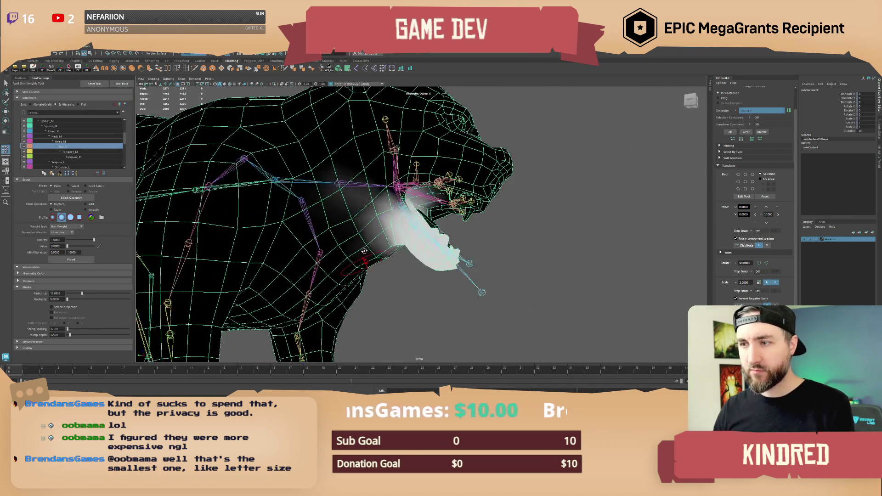
{"action": "mouse_move", "coordinate": [374, 231]}
{"action": "left_mouse_down", "text": "alt"}
{"action": "mouse_move", "coordinate": [316, 220]}
{"action": "mouse_move", "coordinate": [476, 221]}
{"action": "left_mouse_up", "text": "alt"}
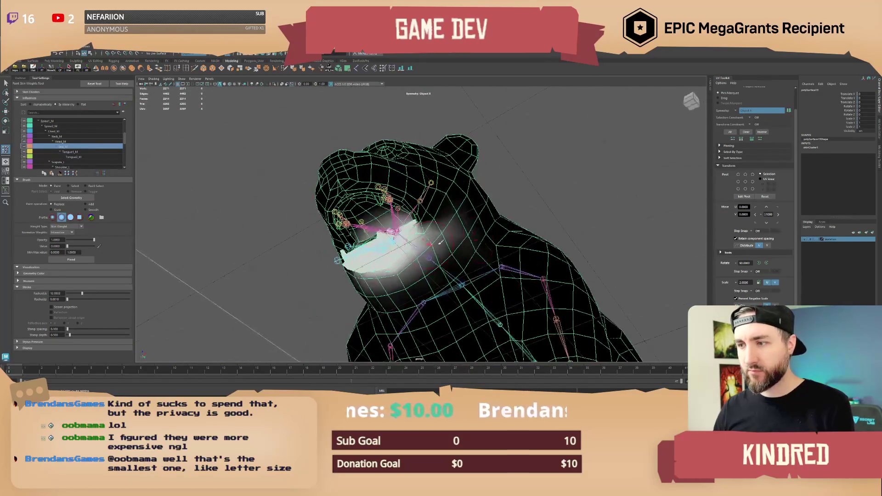
{"action": "mouse_move", "coordinate": [469, 261]}
{"action": "left_mouse_down", "text": "alt"}
{"action": "mouse_move", "coordinate": [453, 290]}
{"action": "mouse_move", "coordinate": [487, 294]}
{"action": "left_mouse_up", "text": "alt"}
{"action": "left_click", "coordinate": [61, 141]}
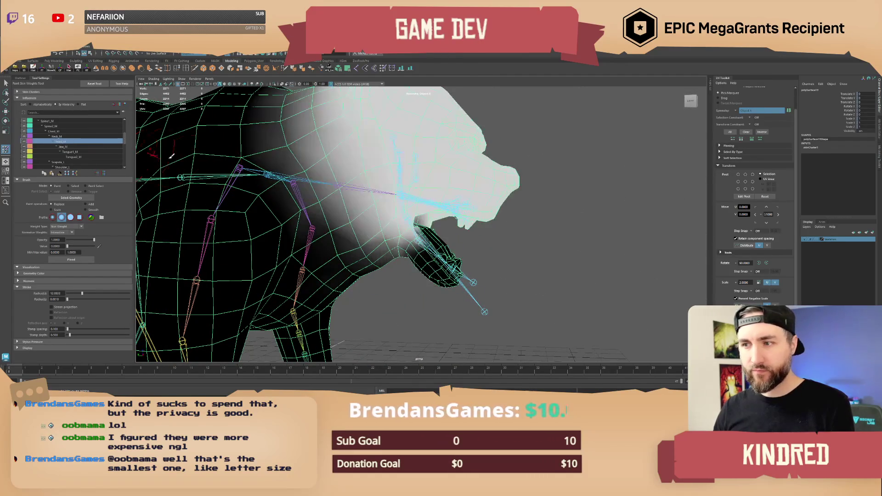
{"action": "key", "text": "Down"}
{"action": "key", "text": "Down"}
{"action": "key", "text": "Down"}
{"action": "left_click", "coordinate": [77, 158]}
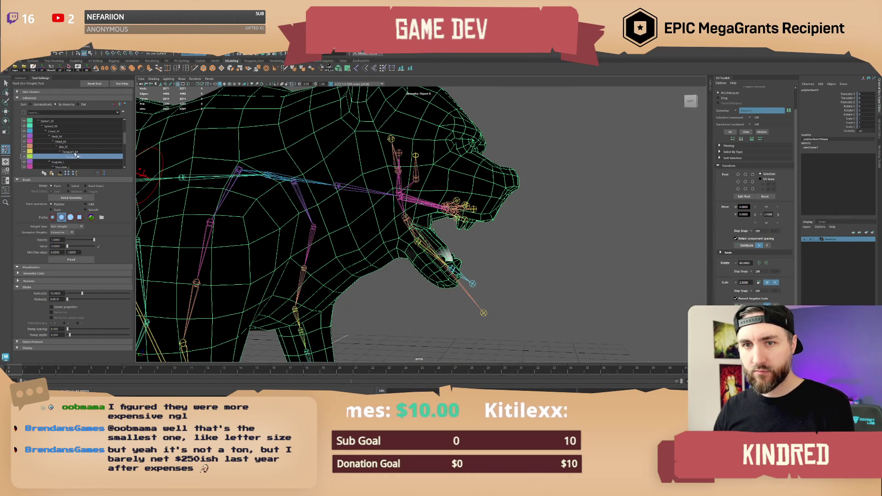
{"action": "left_click", "coordinate": [76, 152]}
{"action": "left_click_drag", "start_coordinate": [385, 257], "coordinate": [427, 267], "text": "alt"}
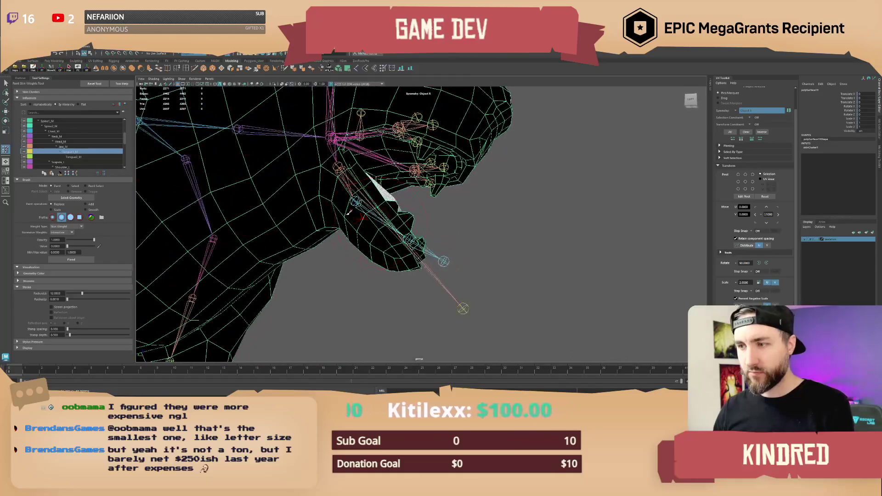
{"action": "left_click", "coordinate": [74, 157]}
{"action": "mouse_move", "coordinate": [331, 211]}
{"action": "left_mouse_down", "text": "alt"}
{"action": "mouse_move", "coordinate": [348, 205]}
{"action": "mouse_move", "coordinate": [389, 261]}
{"action": "left_mouse_up", "text": "alt"}
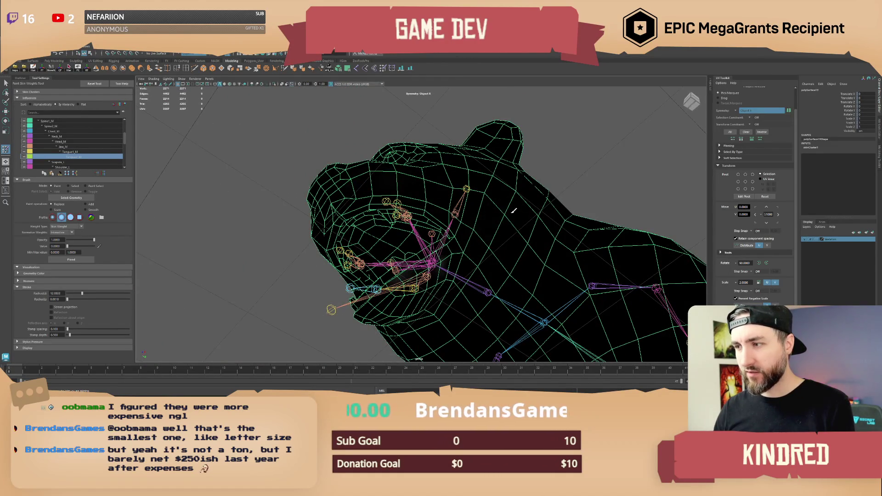
{"action": "left_click_drag", "start_coordinate": [434, 293], "coordinate": [350, 238], "text": "alt"}
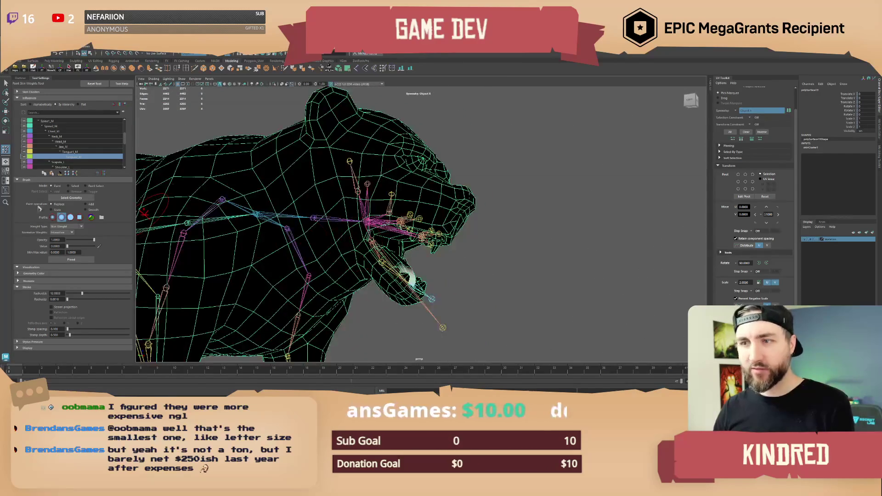
{"action": "left_click", "coordinate": [64, 151]}
{"action": "left_click", "coordinate": [63, 146]}
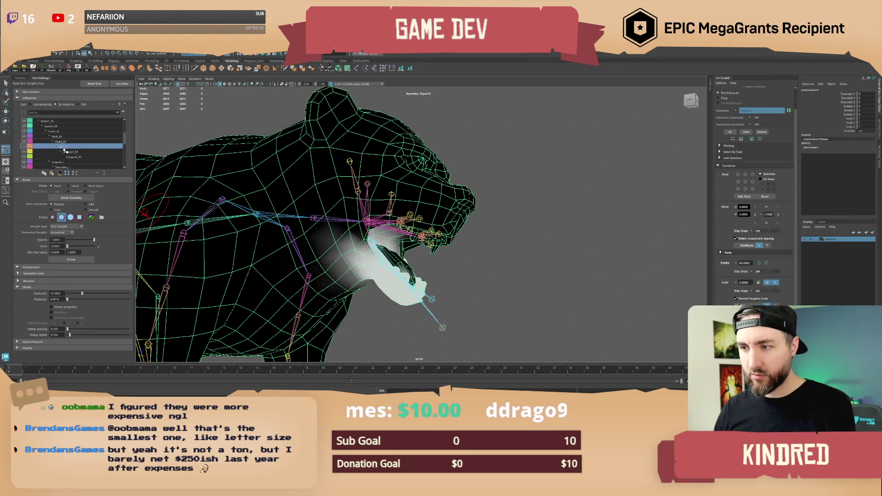
{"action": "left_click", "coordinate": [62, 142]}
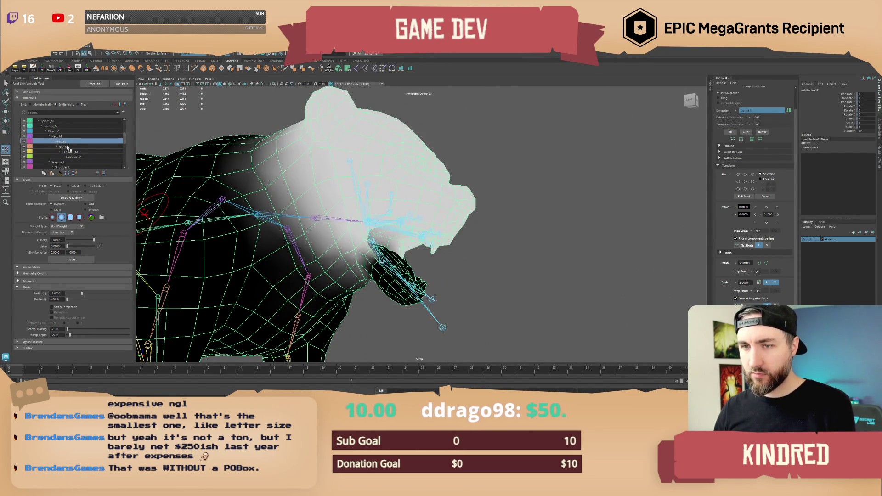
{"action": "left_click", "coordinate": [66, 146]}
{"action": "left_click", "coordinate": [69, 151]}
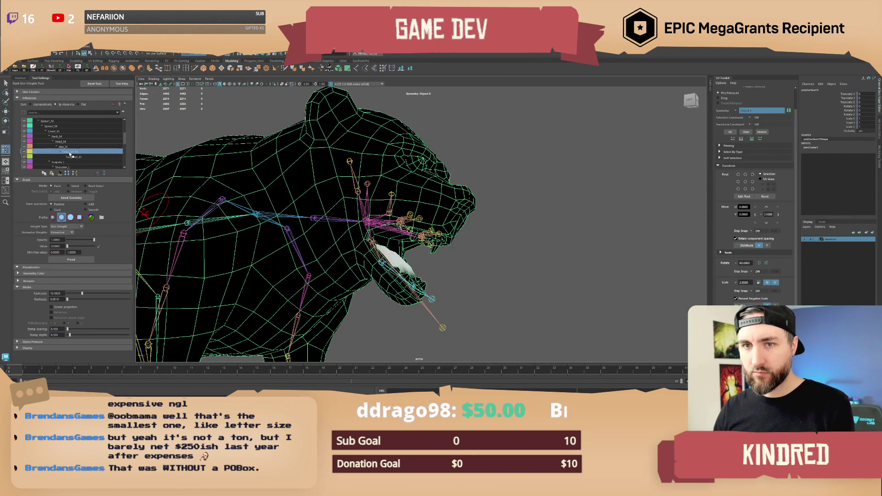
{"action": "left_click", "coordinate": [67, 147]}
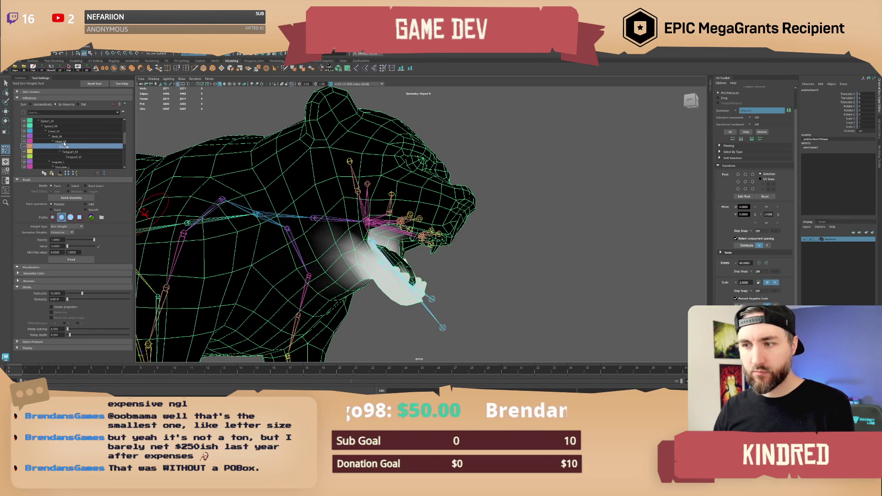
{"action": "mouse_move", "coordinate": [505, 258]}
{"action": "left_mouse_down", "text": "alt"}
{"action": "mouse_move", "coordinate": [419, 260]}
{"action": "mouse_move", "coordinate": [449, 237]}
{"action": "mouse_move", "coordinate": [284, 202]}
{"action": "left_mouse_up", "text": "alt"}
{"action": "left_click", "coordinate": [72, 153]}
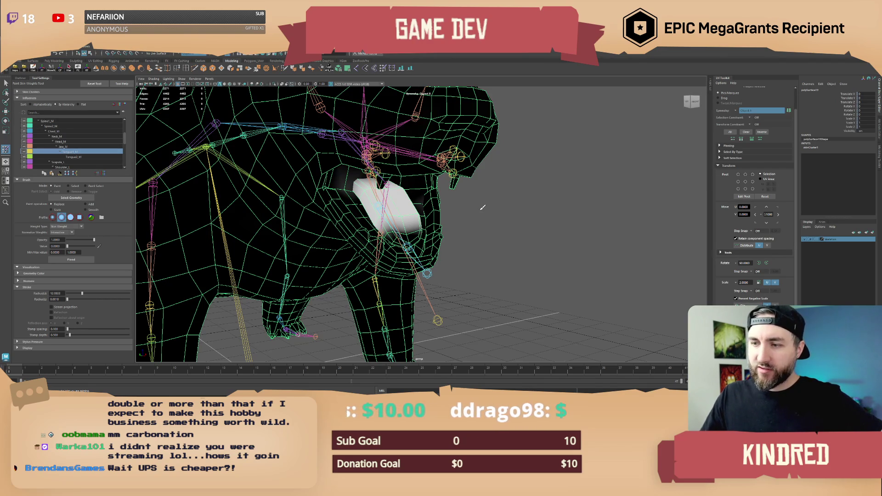
Select Jaw_M, zoom in and orbit around the jaw.
{"action": "left_click", "coordinate": [69, 147]}
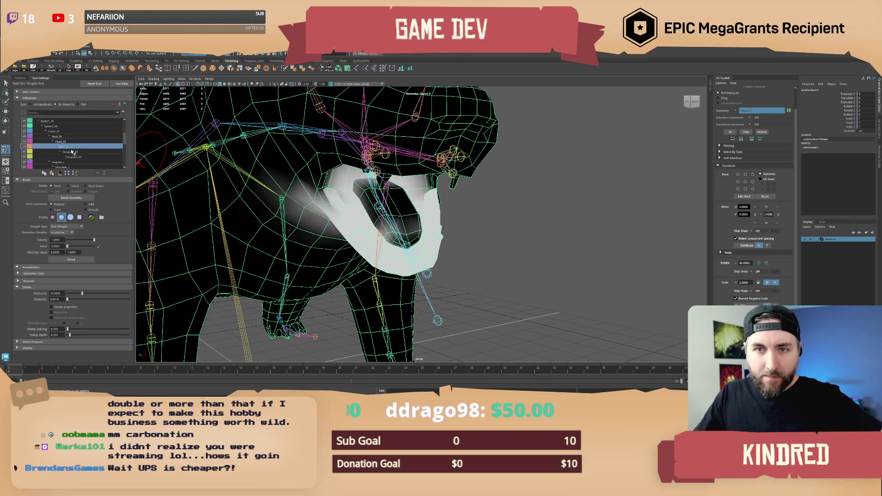
{"action": "left_click", "coordinate": [73, 153]}
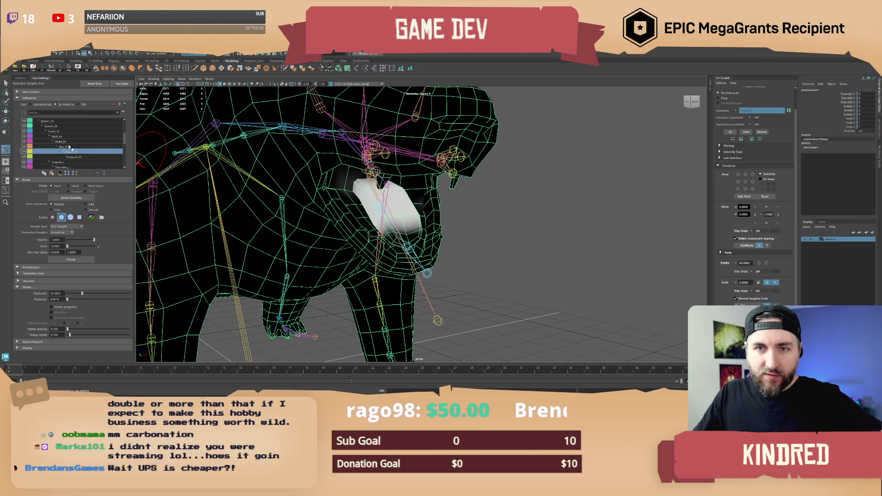
{"action": "left_click", "coordinate": [67, 147]}
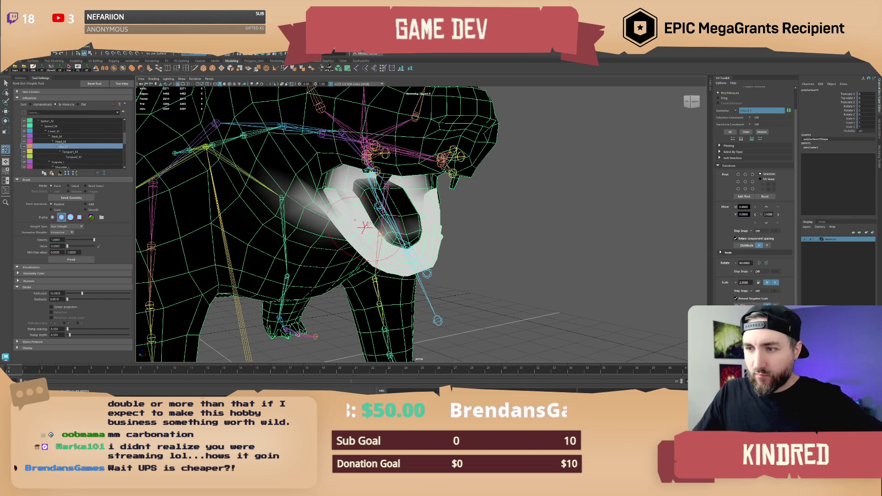
{"action": "scroll", "coordinate": [364, 226], "scroll_direction": "up", "scroll_amount": 4}
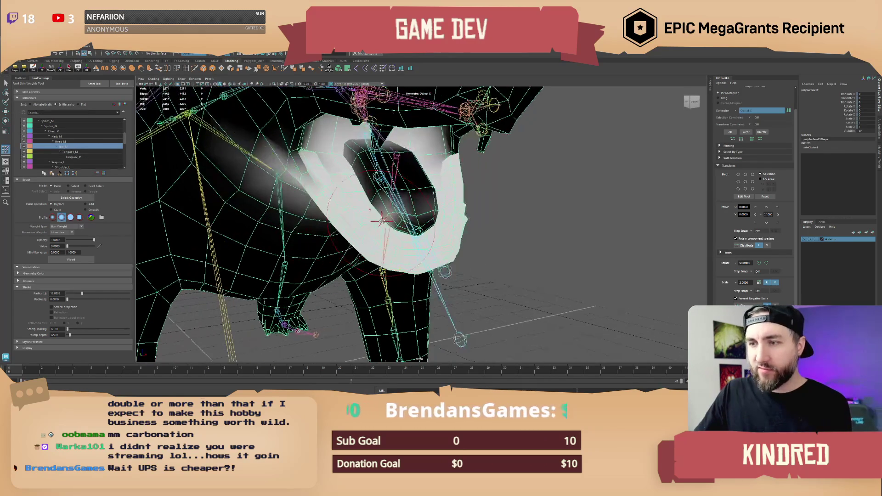
{"action": "scroll", "coordinate": [354, 221], "scroll_direction": "up", "scroll_amount": 3}
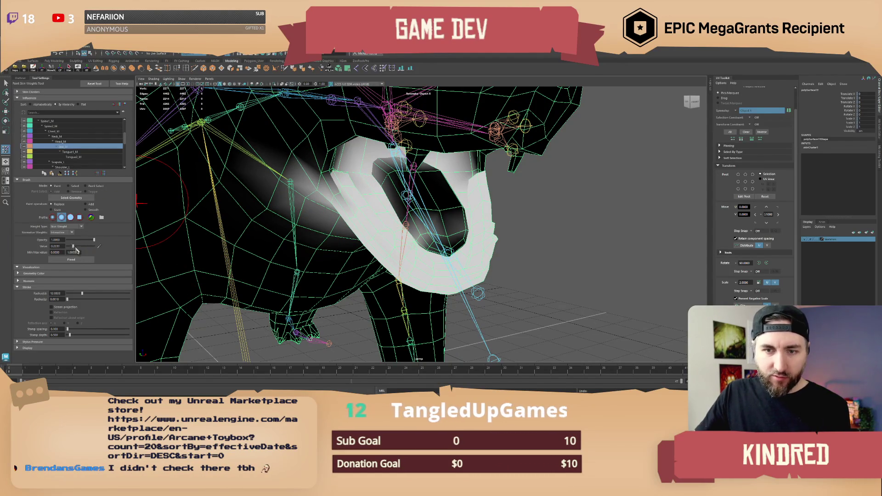
{"action": "left_click_drag", "start_coordinate": [76, 249], "coordinate": [105, 252]}
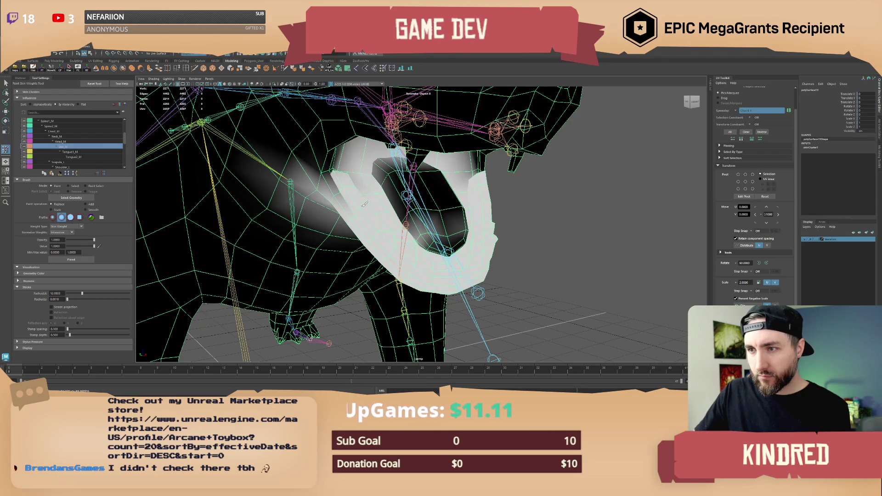
{"action": "mouse_move", "coordinate": [366, 208]}
{"action": "left_mouse_down", "text": "alt"}
{"action": "mouse_move", "coordinate": [490, 203]}
{"action": "mouse_move", "coordinate": [478, 180]}
{"action": "mouse_move", "coordinate": [459, 183]}
{"action": "mouse_move", "coordinate": [475, 184]}
{"action": "left_mouse_up", "text": "alt"}
{"action": "key", "text": "ctrl+z"}
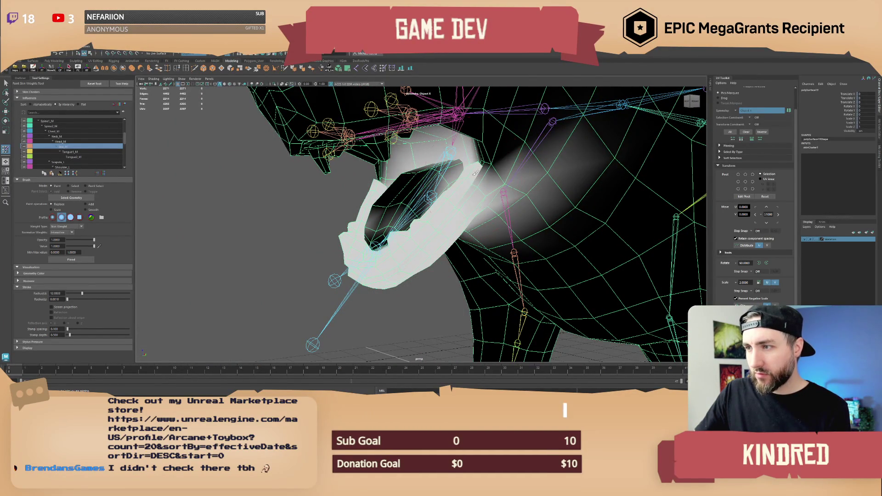
{"action": "left_click_drag", "start_coordinate": [447, 215], "coordinate": [131, 210], "text": "alt"}
Set the paint value to 0 and paint zero weight onto part of the jaw.
{"action": "double_click", "coordinate": [55, 246]}
{"action": "type", "text": "0"}
{"action": "key", "text": "Return"}
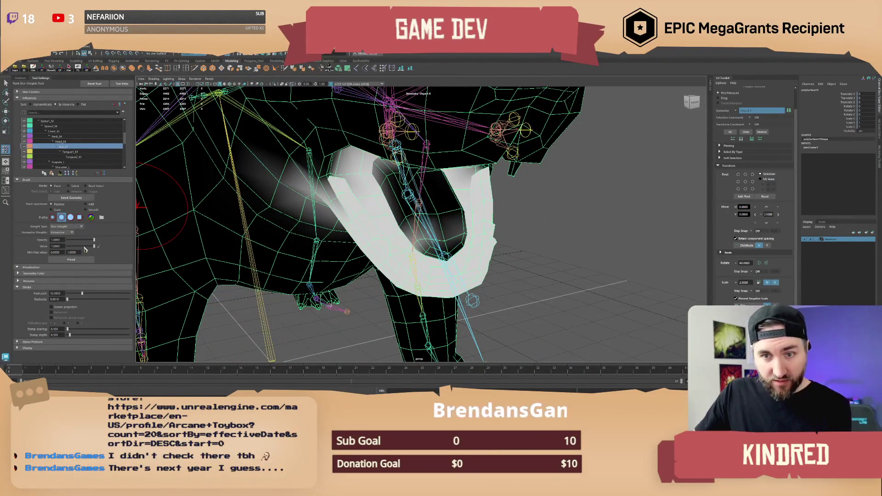
{"action": "mouse_move", "coordinate": [455, 229]}
{"action": "left_mouse_down"}
{"action": "mouse_move", "coordinate": [420, 232]}
{"action": "mouse_move", "coordinate": [431, 241]}
{"action": "mouse_move", "coordinate": [429, 220]}
{"action": "mouse_move", "coordinate": [464, 221]}
{"action": "mouse_move", "coordinate": [405, 221]}
{"action": "left_mouse_up"}
Reset the brush to Value 1, opacity 0.3198 and radius 6.875, then orbit the jaw.
{"action": "left_click", "coordinate": [96, 246]}
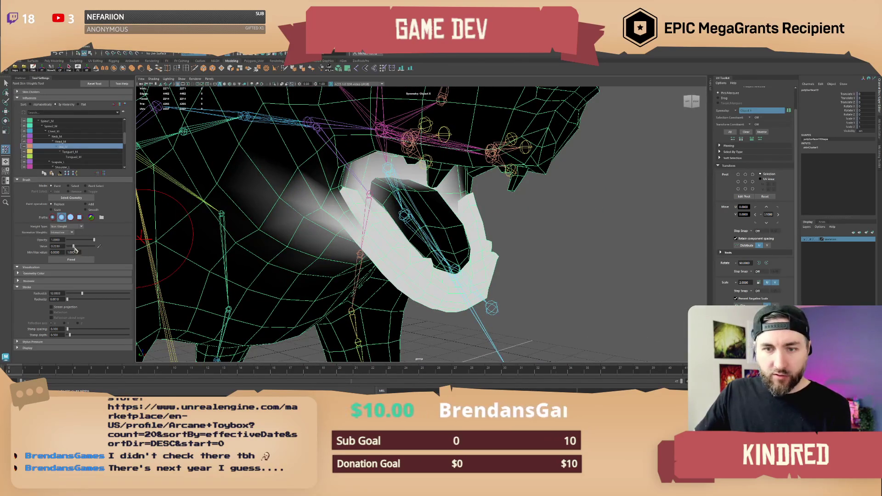
{"action": "left_click_drag", "start_coordinate": [94, 240], "coordinate": [76, 239]}
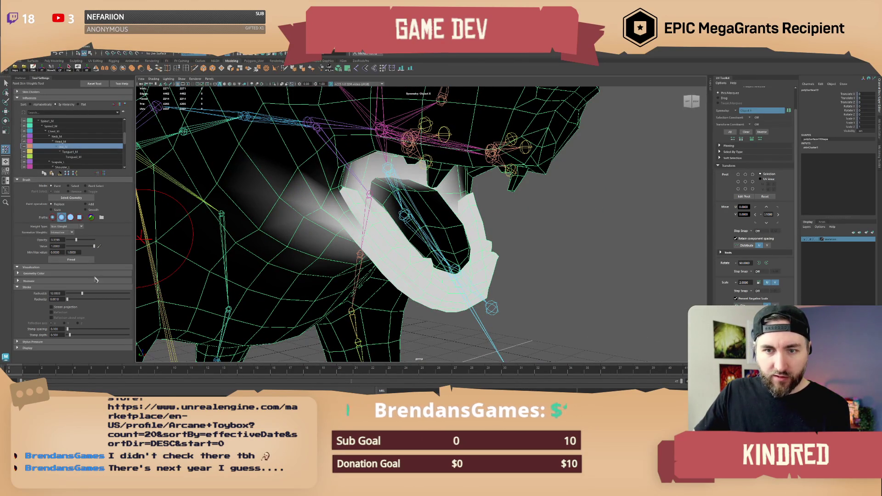
{"action": "left_click", "coordinate": [83, 294]}
{"action": "left_click_drag", "start_coordinate": [83, 294], "coordinate": [75, 294]}
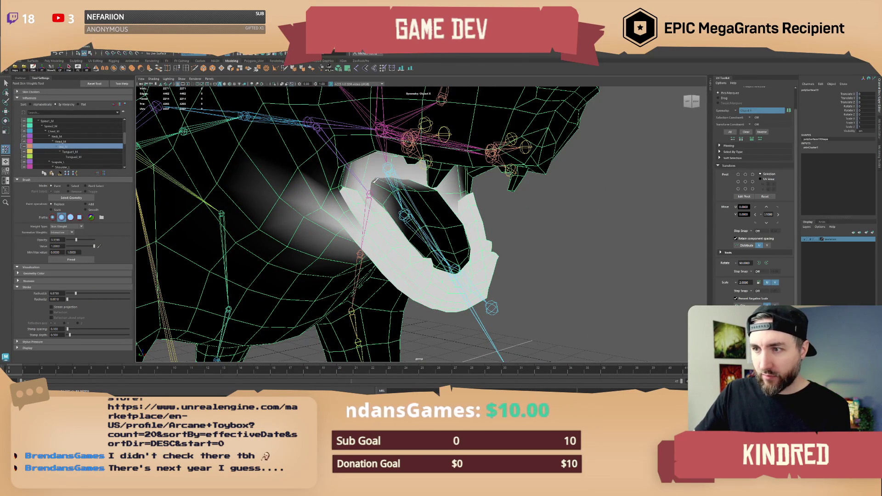
{"action": "left_click_drag", "start_coordinate": [368, 171], "coordinate": [294, 173], "text": "alt"}
{"action": "mouse_move", "coordinate": [459, 188]}
{"action": "left_mouse_down", "text": "alt"}
{"action": "mouse_move", "coordinate": [467, 177]}
{"action": "mouse_move", "coordinate": [373, 177]}
{"action": "mouse_move", "coordinate": [395, 207]}
{"action": "mouse_move", "coordinate": [441, 210]}
{"action": "left_mouse_up", "text": "alt"}
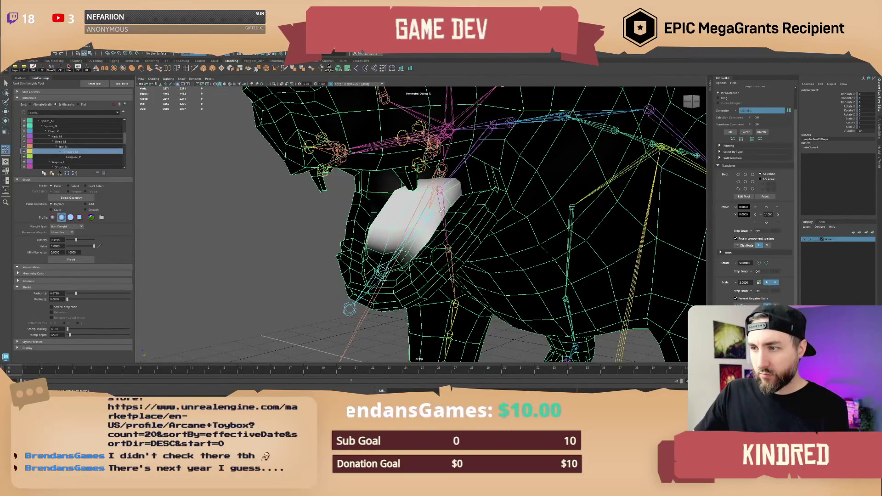
Paint full-opacity weight onto the tongue, check it from a three-quarter view, then exit weight painting.
{"action": "left_click_drag", "start_coordinate": [76, 240], "coordinate": [96, 240]}
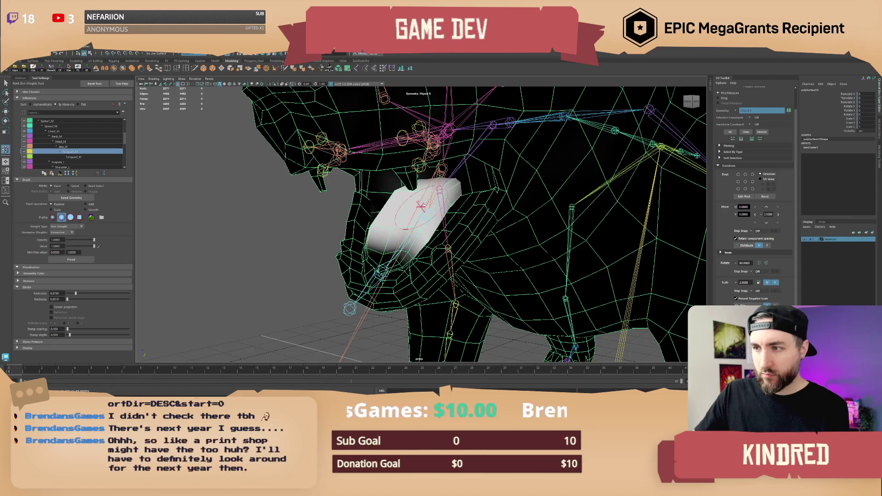
{"action": "mouse_move", "coordinate": [421, 206]}
{"action": "left_mouse_down"}
{"action": "mouse_move", "coordinate": [445, 209]}
{"action": "mouse_move", "coordinate": [419, 203]}
{"action": "mouse_move", "coordinate": [412, 214]}
{"action": "mouse_move", "coordinate": [424, 235]}
{"action": "mouse_move", "coordinate": [414, 213]}
{"action": "mouse_move", "coordinate": [397, 261]}
{"action": "mouse_move", "coordinate": [401, 227]}
{"action": "left_mouse_up"}
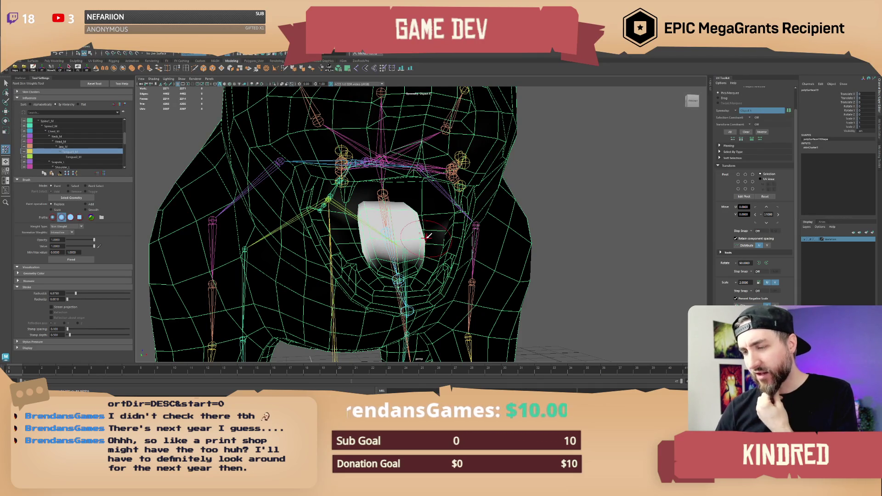
{"action": "scroll", "coordinate": [416, 216], "scroll_direction": "down", "scroll_amount": 3}
{"action": "mouse_move", "coordinate": [419, 201]}
{"action": "left_mouse_down", "text": "alt"}
{"action": "mouse_move", "coordinate": [462, 204]}
{"action": "mouse_move", "coordinate": [400, 226]}
{"action": "mouse_move", "coordinate": [454, 210]}
{"action": "mouse_move", "coordinate": [418, 218]}
{"action": "mouse_move", "coordinate": [467, 244]}
{"action": "left_mouse_up", "text": "alt"}
{"action": "scroll", "coordinate": [441, 216], "scroll_direction": "up", "scroll_amount": 5}
{"action": "key", "text": "q"}
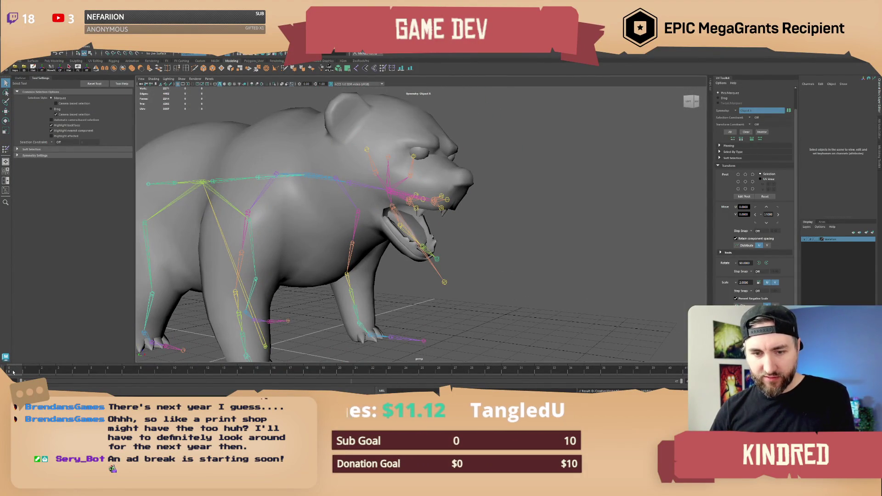
Select the skeleton Group in the Outliner along with its whole joint hierarchy.
{"action": "left_click_drag", "start_coordinate": [331, 294], "coordinate": [361, 300], "text": "alt"}
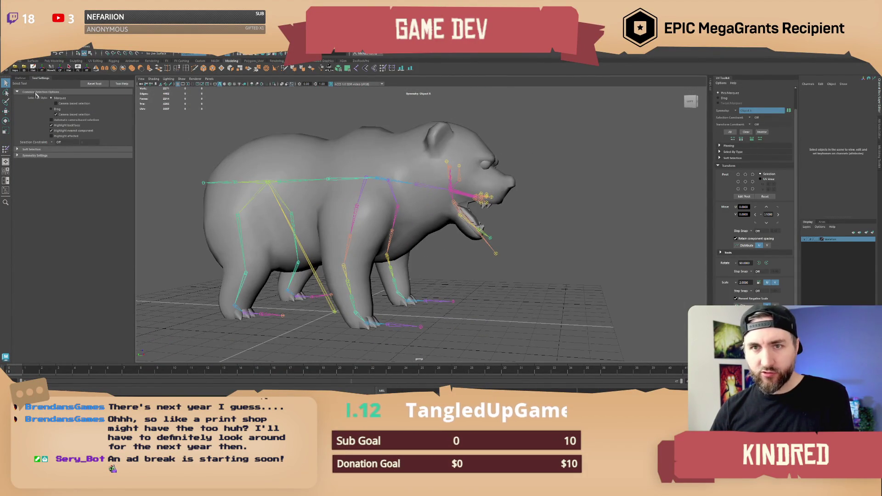
{"action": "left_click", "coordinate": [20, 78]}
{"action": "left_click", "coordinate": [31, 115]}
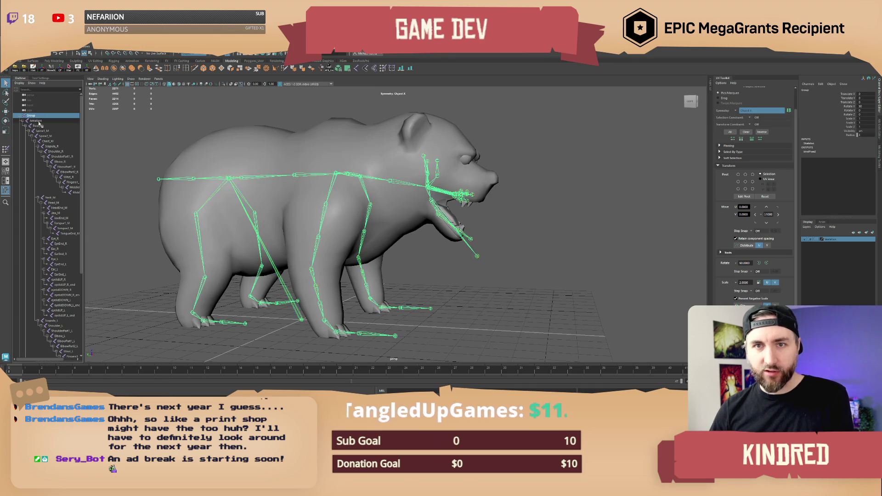
{"action": "left_click_drag", "start_coordinate": [353, 254], "coordinate": [370, 255], "text": "alt"}
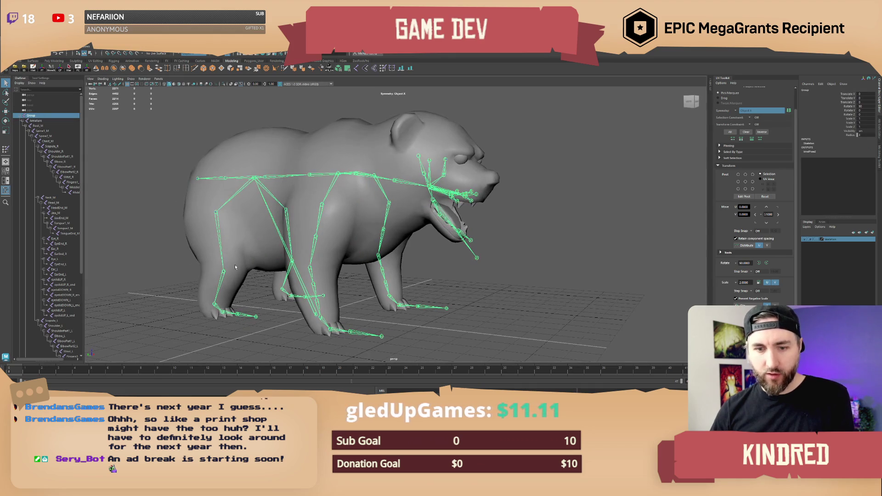
{"action": "left_click", "coordinate": [72, 72]}
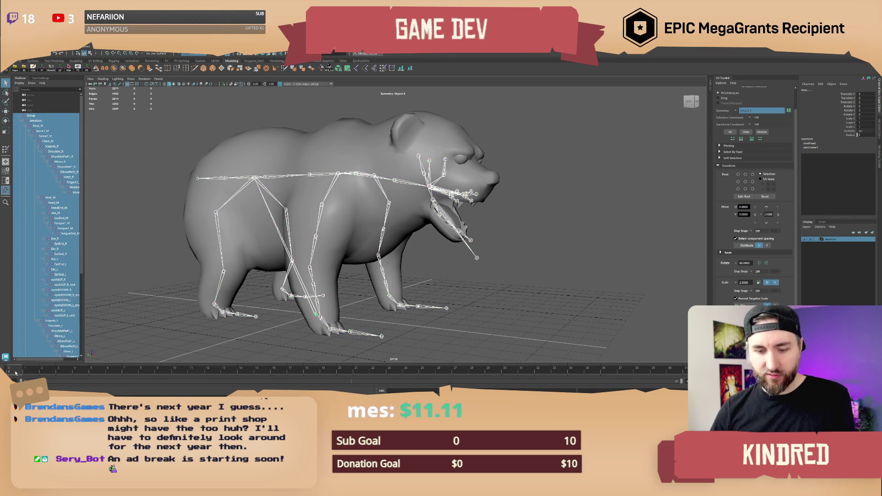
Deselect the skeleton, then pick Shoulder_R and rotate it to raise the front leg.
{"action": "left_click_drag", "start_coordinate": [322, 252], "coordinate": [289, 255], "text": "alt"}
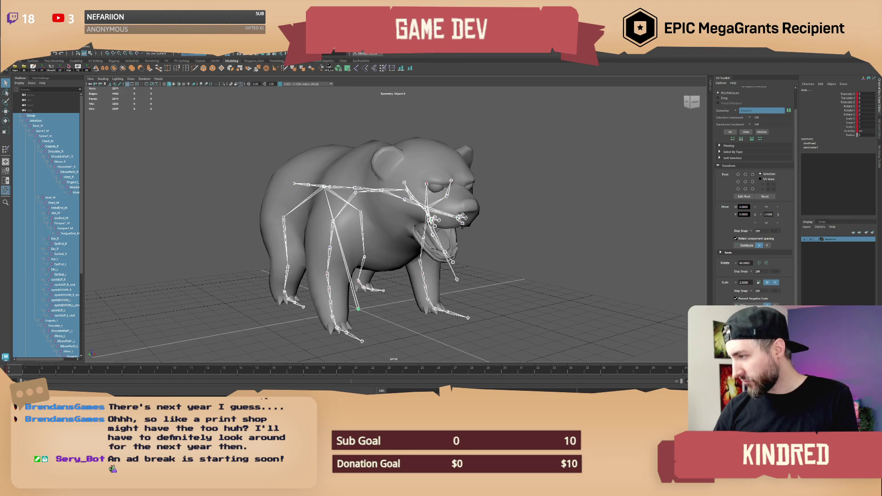
{"action": "left_click_drag", "start_coordinate": [363, 248], "coordinate": [376, 245], "text": "alt"}
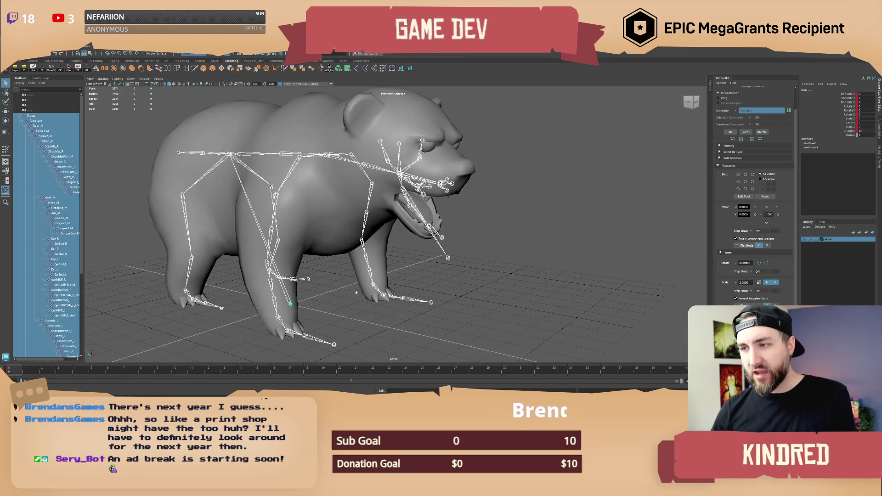
{"action": "mouse_move", "coordinate": [356, 292]}
{"action": "left_mouse_down", "text": "alt"}
{"action": "mouse_move", "coordinate": [512, 248]}
{"action": "mouse_move", "coordinate": [490, 246]}
{"action": "left_mouse_up", "text": "alt"}
{"action": "left_click", "coordinate": [498, 238]}
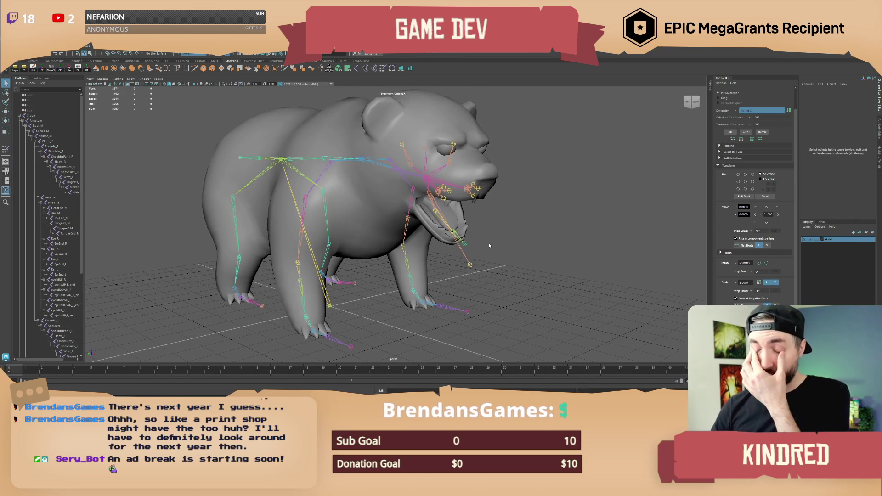
{"action": "mouse_move", "coordinate": [429, 245]}
{"action": "left_mouse_down", "text": "alt"}
{"action": "mouse_move", "coordinate": [332, 227]}
{"action": "mouse_move", "coordinate": [411, 178]}
{"action": "mouse_move", "coordinate": [419, 185]}
{"action": "mouse_move", "coordinate": [406, 187]}
{"action": "mouse_move", "coordinate": [392, 171]}
{"action": "mouse_move", "coordinate": [404, 161]}
{"action": "mouse_move", "coordinate": [427, 163]}
{"action": "mouse_move", "coordinate": [362, 253]}
{"action": "mouse_move", "coordinate": [409, 255]}
{"action": "mouse_move", "coordinate": [390, 204]}
{"action": "mouse_move", "coordinate": [347, 232]}
{"action": "left_mouse_up", "text": "alt"}
{"action": "left_click", "coordinate": [333, 227]}
{"action": "key", "text": "e"}
Select the bear mesh and switch the viewport to lights-off display (7).
{"action": "left_click", "coordinate": [290, 206]}
{"action": "mouse_move", "coordinate": [290, 206]}
{"action": "left_mouse_down", "text": "alt"}
{"action": "mouse_move", "coordinate": [307, 173]}
{"action": "mouse_move", "coordinate": [397, 231]}
{"action": "mouse_move", "coordinate": [373, 262]}
{"action": "mouse_move", "coordinate": [394, 215]}
{"action": "mouse_move", "coordinate": [380, 191]}
{"action": "left_mouse_up", "text": "alt"}
{"action": "left_click", "coordinate": [394, 215]}
{"action": "key", "text": "7"}
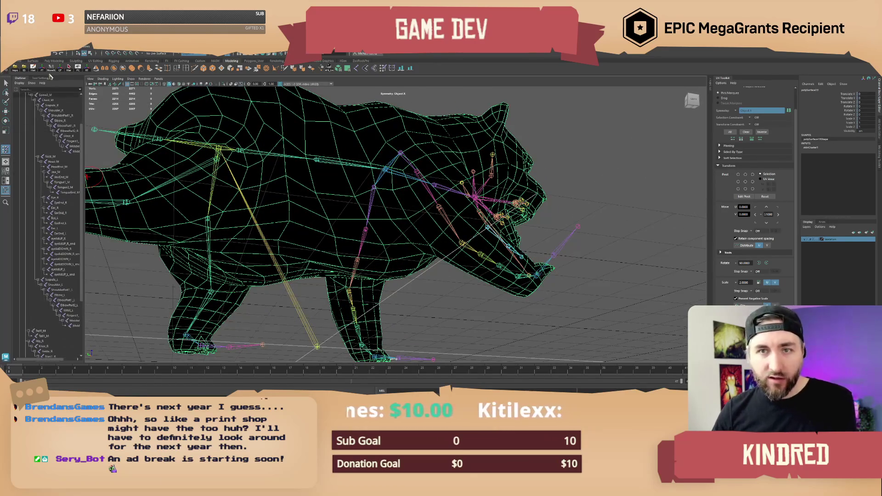
In Paint Skin Weights, inspect the Scapula_R, Shoulder_R and ShoulderPart1_R weight maps.
{"action": "left_click", "coordinate": [41, 78]}
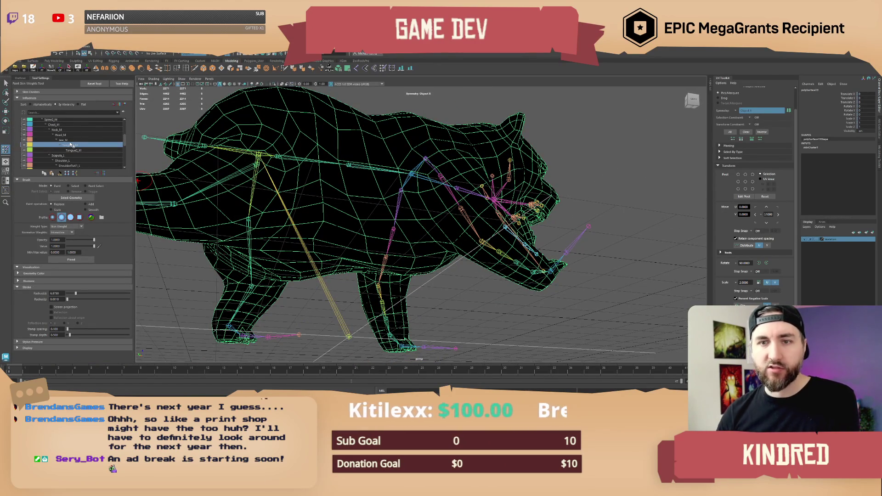
{"action": "scroll", "coordinate": [70, 145], "scroll_direction": "up", "scroll_amount": 1}
{"action": "scroll", "coordinate": [74, 147], "scroll_direction": "down", "scroll_amount": 4}
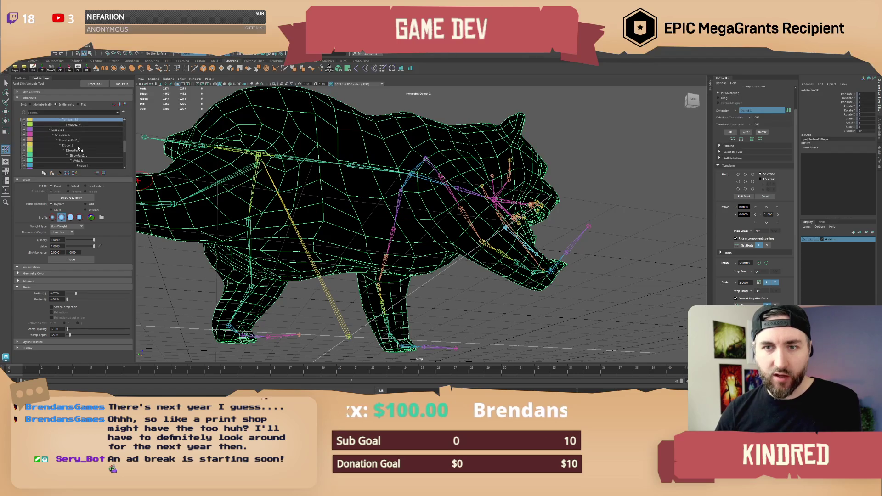
{"action": "left_click", "coordinate": [63, 149]}
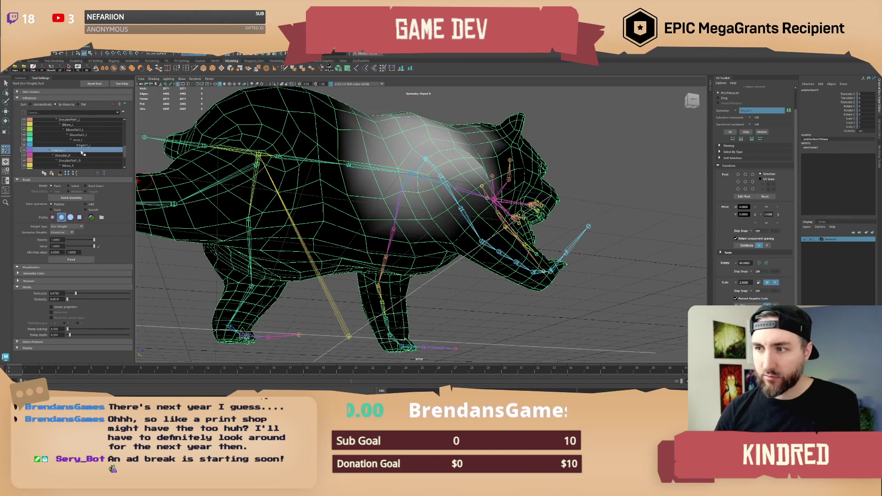
{"action": "left_click_drag", "start_coordinate": [459, 205], "coordinate": [147, 192], "text": "alt"}
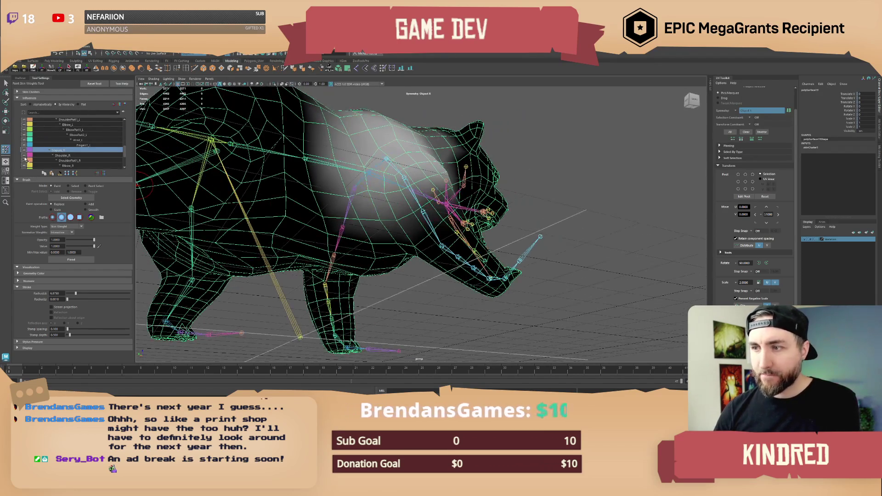
{"action": "left_click", "coordinate": [67, 156]}
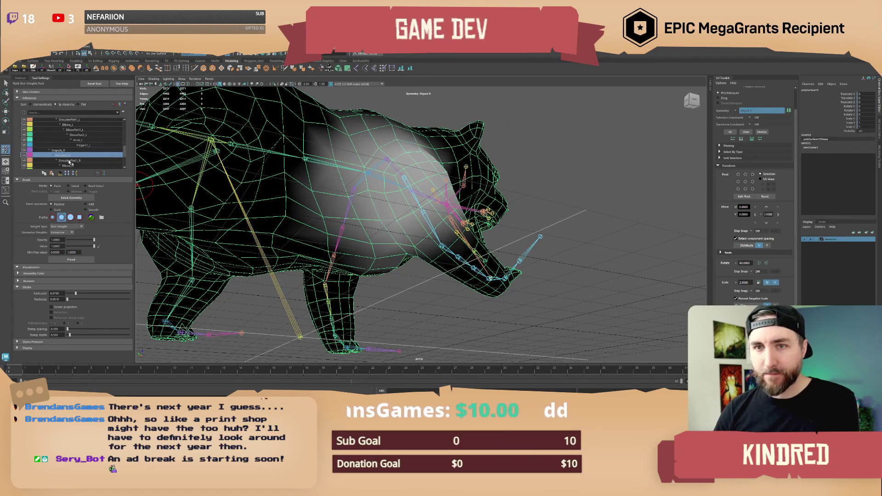
{"action": "left_click", "coordinate": [69, 161]}
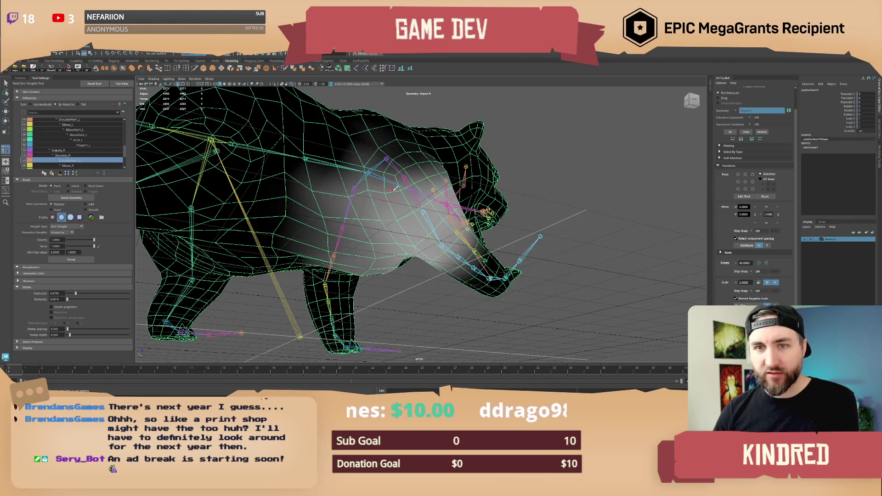
Display Chest_M's weights, a white patch centred on the shoulder.
{"action": "left_click_drag", "start_coordinate": [395, 188], "coordinate": [410, 180], "text": "alt"}
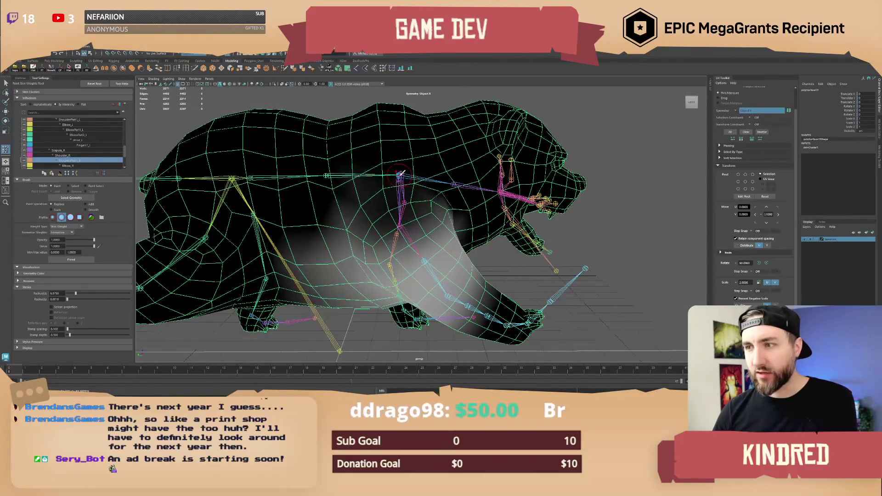
{"action": "scroll", "coordinate": [93, 152], "scroll_direction": "up", "scroll_amount": 2}
{"action": "left_click_drag", "start_coordinate": [492, 171], "coordinate": [483, 178], "text": "alt"}
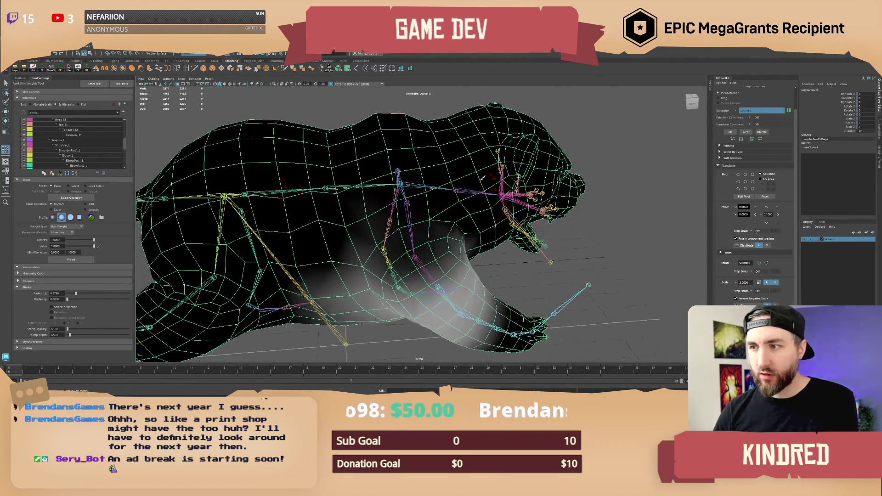
{"action": "scroll", "coordinate": [69, 146], "scroll_direction": "up", "scroll_amount": 3}
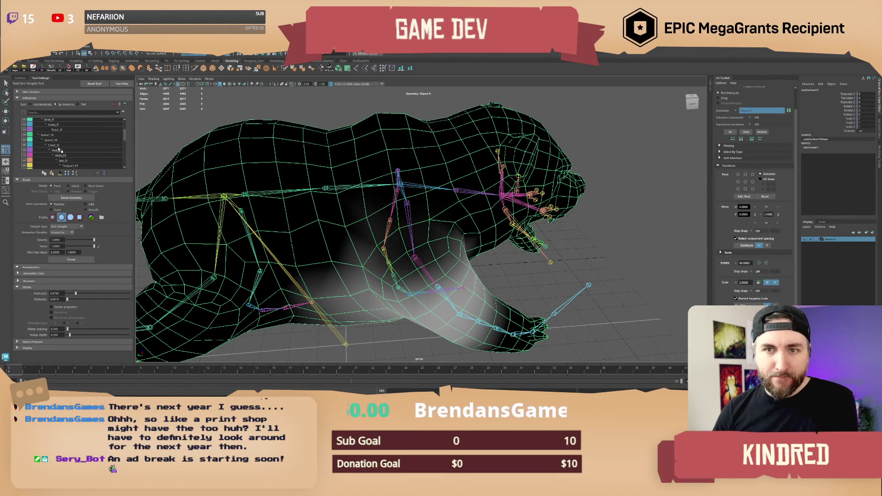
{"action": "left_click", "coordinate": [59, 146]}
{"action": "left_click_drag", "start_coordinate": [186, 183], "coordinate": [268, 223], "text": "alt"}
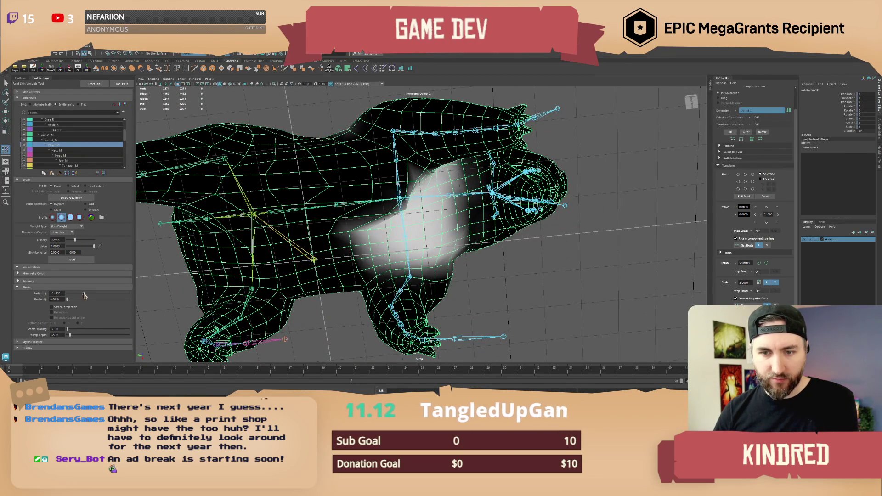
Spread Chest_M weight over the bear's chest, then return to the Rotate tool.
{"action": "mouse_move", "coordinate": [401, 201]}
{"action": "left_mouse_down", "text": "alt"}
{"action": "mouse_move", "coordinate": [386, 196]}
{"action": "mouse_move", "coordinate": [340, 223]}
{"action": "mouse_move", "coordinate": [363, 202]}
{"action": "mouse_move", "coordinate": [356, 207]}
{"action": "mouse_move", "coordinate": [381, 226]}
{"action": "mouse_move", "coordinate": [358, 211]}
{"action": "mouse_move", "coordinate": [349, 216]}
{"action": "mouse_move", "coordinate": [363, 202]}
{"action": "mouse_move", "coordinate": [342, 233]}
{"action": "mouse_move", "coordinate": [368, 216]}
{"action": "mouse_move", "coordinate": [354, 235]}
{"action": "mouse_move", "coordinate": [360, 255]}
{"action": "mouse_move", "coordinate": [322, 202]}
{"action": "mouse_move", "coordinate": [299, 216]}
{"action": "mouse_move", "coordinate": [358, 214]}
{"action": "mouse_move", "coordinate": [363, 223]}
{"action": "mouse_move", "coordinate": [317, 230]}
{"action": "mouse_move", "coordinate": [322, 236]}
{"action": "mouse_move", "coordinate": [373, 226]}
{"action": "left_mouse_up", "text": "alt"}
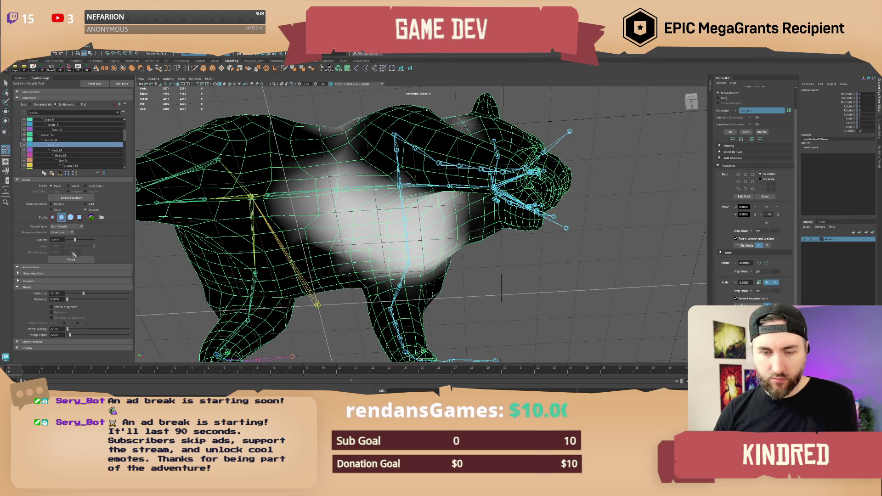
{"action": "key", "text": "e"}
{"action": "mouse_move", "coordinate": [325, 222]}
{"action": "left_mouse_down", "text": "alt"}
{"action": "mouse_move", "coordinate": [494, 210]}
{"action": "mouse_move", "coordinate": [499, 177]}
{"action": "left_mouse_up", "text": "alt"}
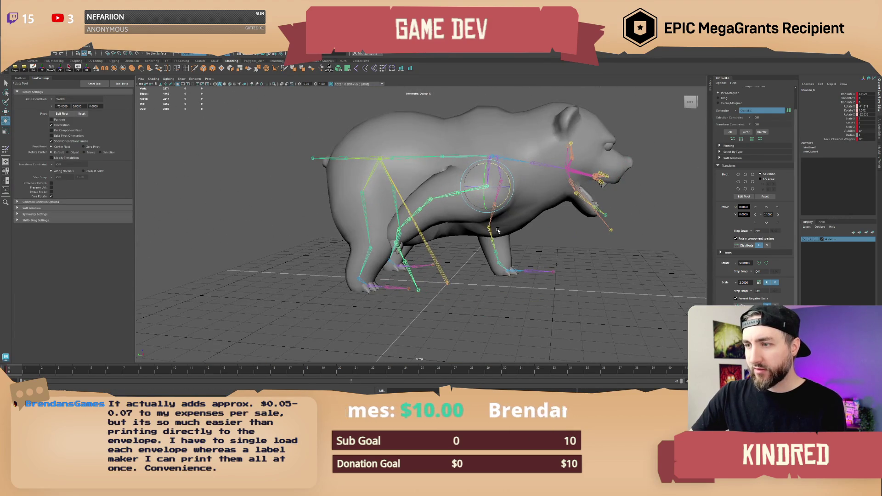
Rotate the neck joint back in Z so the head sits upright, then select the mesh.
{"action": "mouse_move", "coordinate": [498, 230]}
{"action": "left_mouse_down", "text": "alt"}
{"action": "mouse_move", "coordinate": [517, 183]}
{"action": "mouse_move", "coordinate": [443, 264]}
{"action": "mouse_move", "coordinate": [399, 285]}
{"action": "mouse_move", "coordinate": [421, 255]}
{"action": "mouse_move", "coordinate": [444, 185]}
{"action": "left_mouse_up", "text": "alt"}
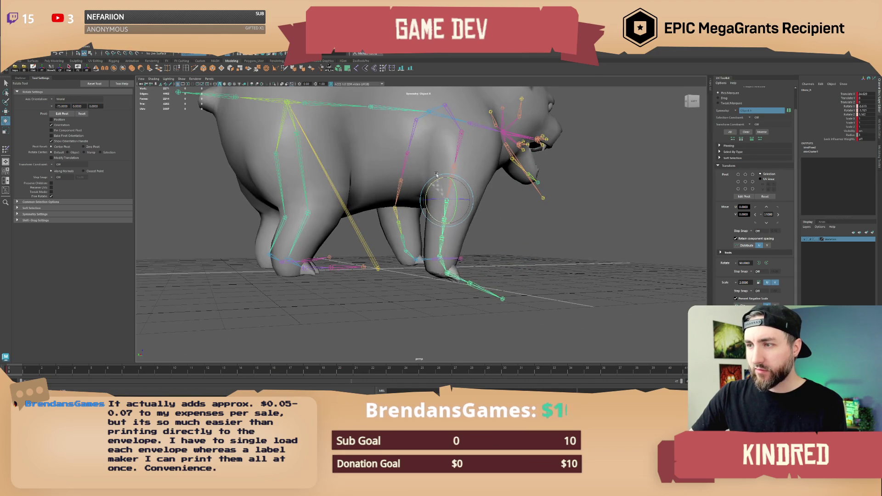
{"action": "mouse_move", "coordinate": [428, 203]}
{"action": "left_mouse_down", "text": "alt"}
{"action": "mouse_move", "coordinate": [473, 223]}
{"action": "mouse_move", "coordinate": [442, 225]}
{"action": "mouse_move", "coordinate": [432, 216]}
{"action": "mouse_move", "coordinate": [435, 207]}
{"action": "mouse_move", "coordinate": [442, 216]}
{"action": "mouse_move", "coordinate": [438, 200]}
{"action": "left_mouse_up", "text": "alt"}
{"action": "left_click", "coordinate": [420, 220]}
{"action": "left_click_drag", "start_coordinate": [438, 200], "coordinate": [400, 188], "text": "alt"}
{"action": "left_click", "coordinate": [410, 196]}
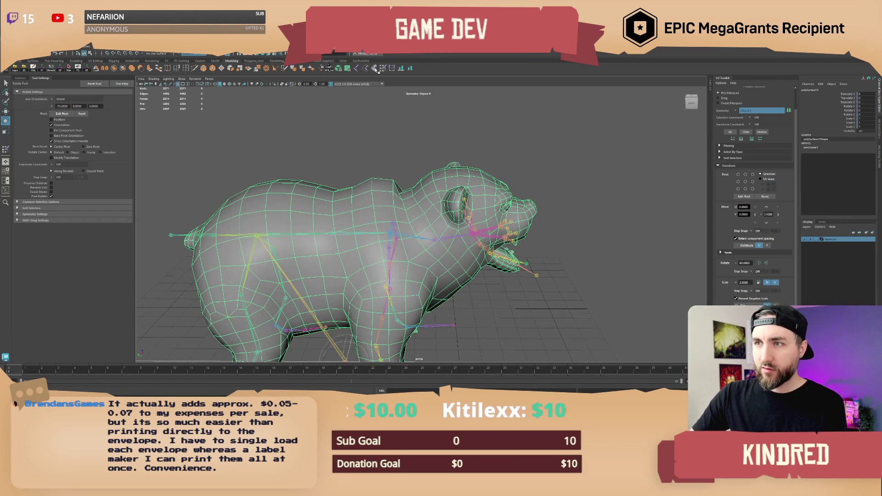
Paint full-opacity Neck_M weight onto the bear's neck with an 18.75 brush radius.
{"action": "key", "text": "f"}
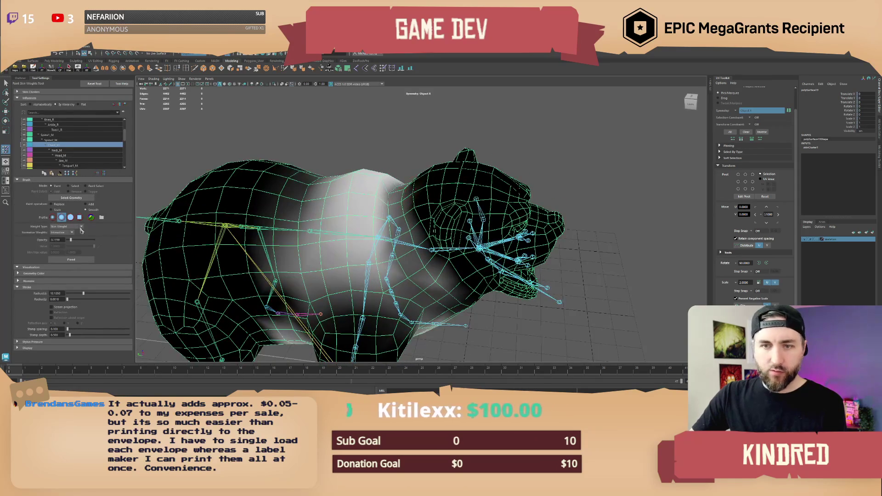
{"action": "left_click_drag", "start_coordinate": [70, 249], "coordinate": [82, 243]}
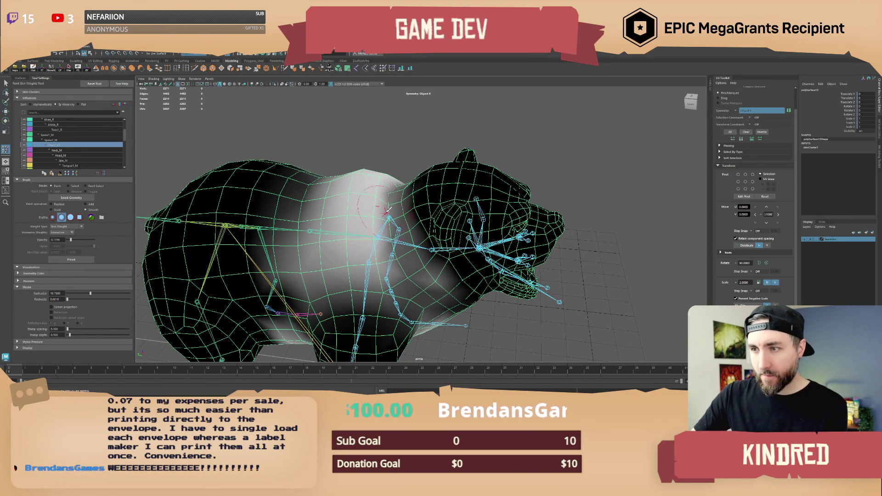
{"action": "mouse_move", "coordinate": [390, 181]}
{"action": "left_mouse_down", "text": "alt"}
{"action": "mouse_move", "coordinate": [364, 202]}
{"action": "mouse_move", "coordinate": [394, 248]}
{"action": "left_mouse_up", "text": "alt"}
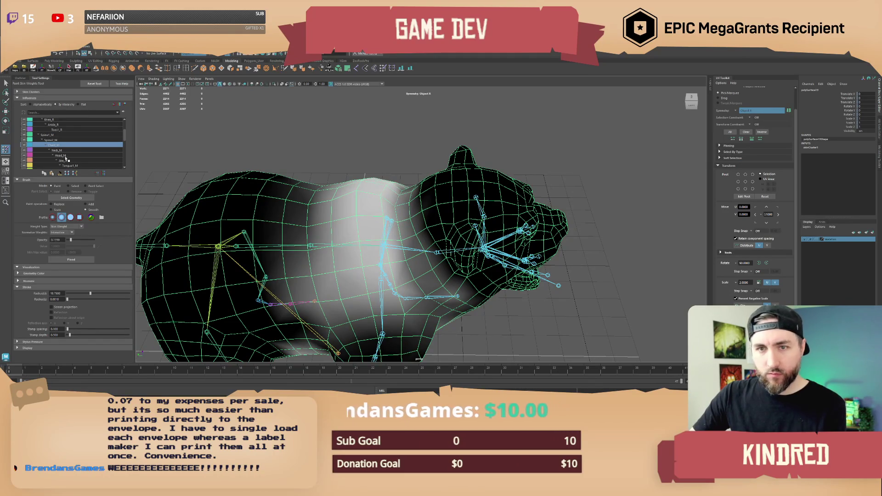
{"action": "key", "text": "Down"}
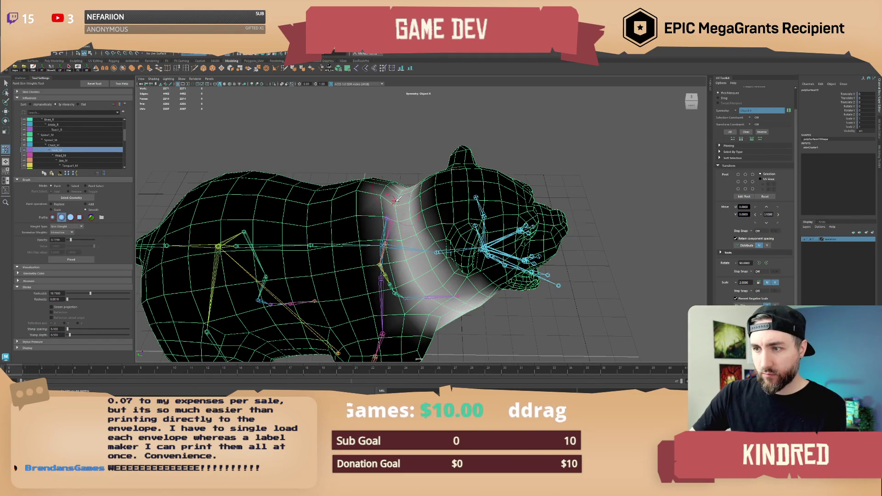
{"action": "left_click_drag", "start_coordinate": [70, 240], "coordinate": [94, 239]}
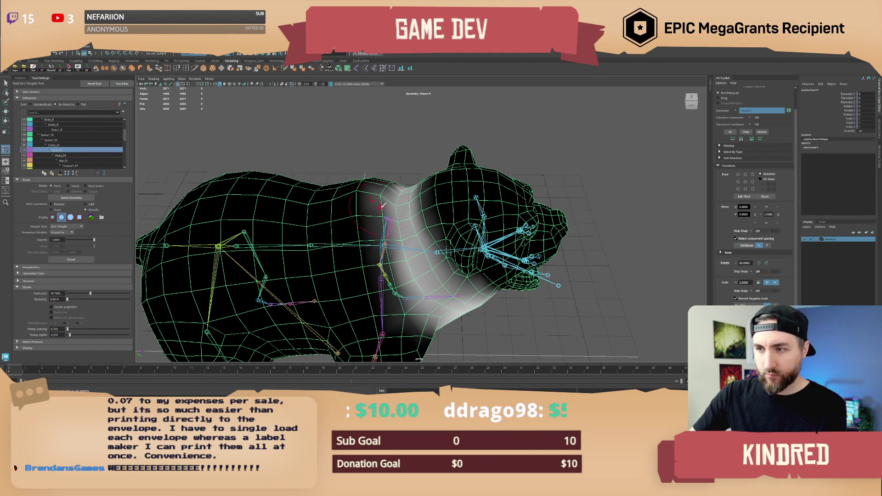
{"action": "left_click_drag", "start_coordinate": [383, 271], "coordinate": [391, 216]}
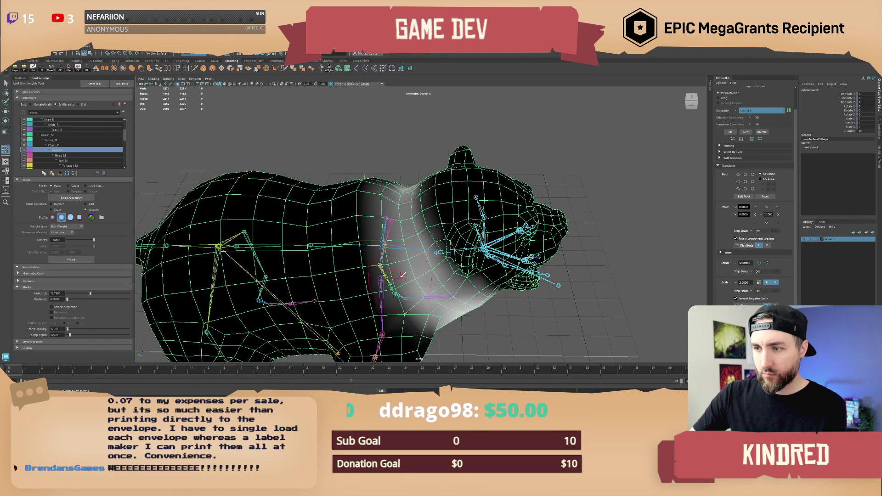
{"action": "left_click_drag", "start_coordinate": [396, 260], "coordinate": [402, 197], "text": "alt"}
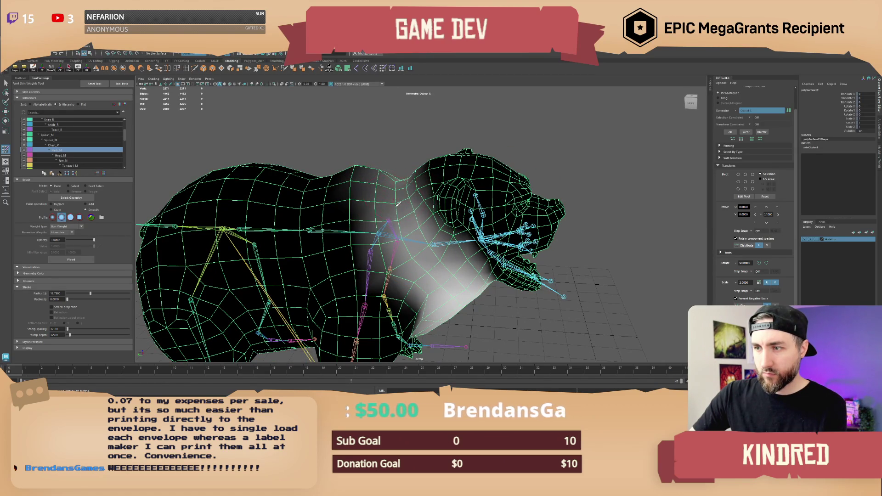
{"action": "mouse_move", "coordinate": [394, 230]}
{"action": "left_mouse_down", "text": "alt"}
{"action": "mouse_move", "coordinate": [416, 261]}
{"action": "mouse_move", "coordinate": [322, 299]}
{"action": "left_mouse_up", "text": "alt"}
Leave painting and rotate Neck_M to raise the bear's head.
{"action": "key", "text": "q"}
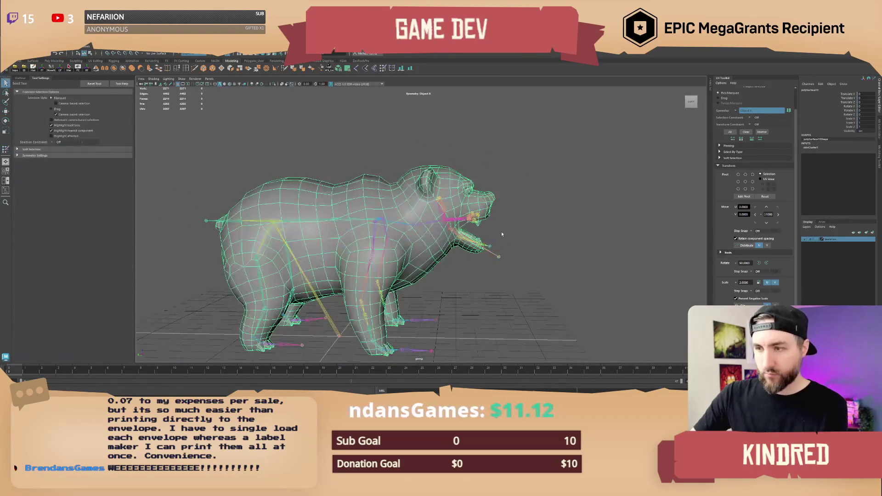
{"action": "left_click", "coordinate": [135, 367]}
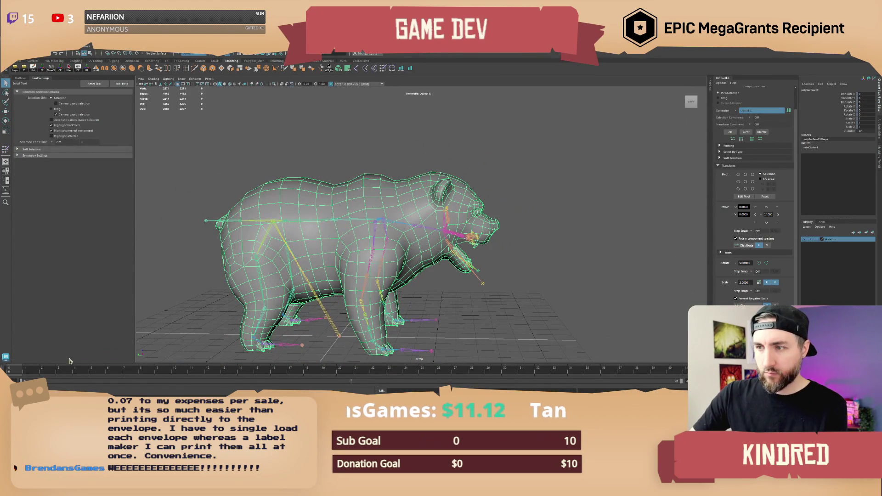
{"action": "left_click", "coordinate": [419, 228]}
{"action": "key", "text": "e"}
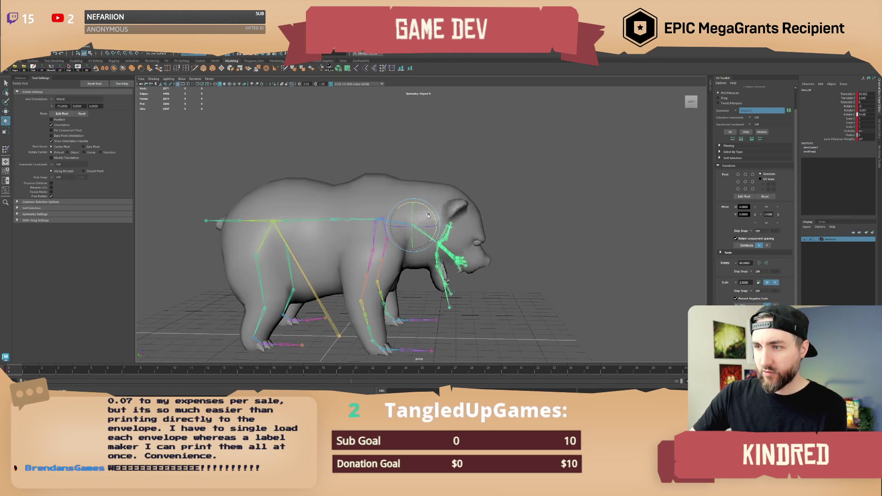
{"action": "mouse_move", "coordinate": [427, 215]}
{"action": "left_mouse_down"}
{"action": "mouse_move", "coordinate": [417, 205]}
{"action": "mouse_move", "coordinate": [465, 230]}
{"action": "mouse_move", "coordinate": [451, 257]}
{"action": "mouse_move", "coordinate": [413, 230]}
{"action": "mouse_move", "coordinate": [427, 228]}
{"action": "mouse_move", "coordinate": [401, 226]}
{"action": "left_mouse_up"}
{"action": "key", "text": "Up"}
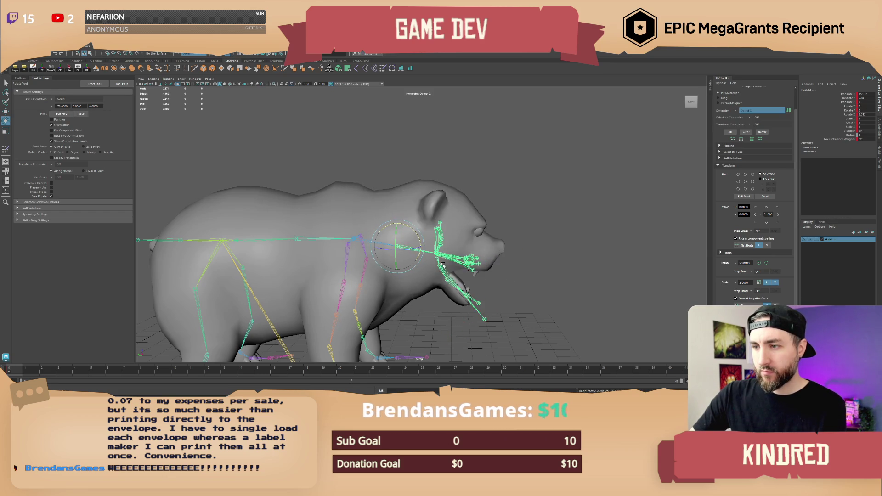
Select a head joint to pose and check the head at frame 10.
{"action": "left_click_drag", "start_coordinate": [443, 265], "coordinate": [414, 262], "text": "alt"}
{"action": "right_click_drag", "start_coordinate": [413, 261], "coordinate": [496, 257], "text": "alt"}
{"action": "left_click", "coordinate": [496, 257]}
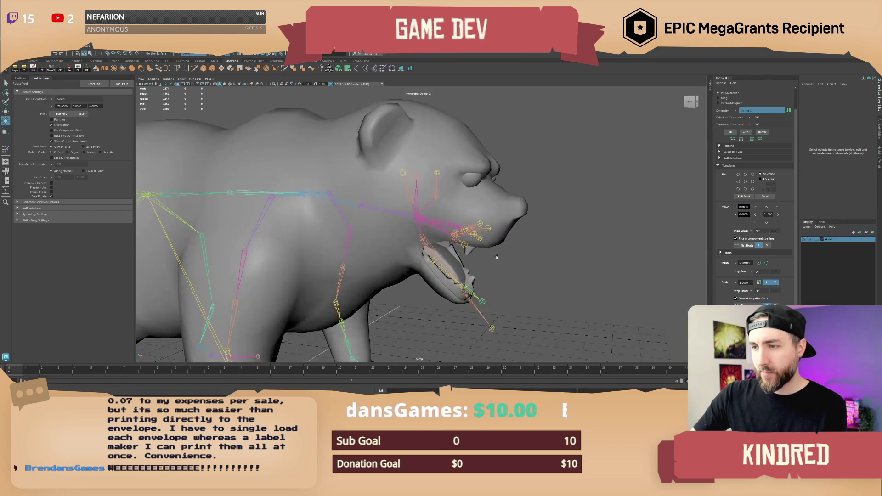
{"action": "left_click_drag", "start_coordinate": [496, 257], "coordinate": [454, 209], "text": "alt"}
{"action": "left_click", "coordinate": [400, 175]}
{"action": "scroll", "coordinate": [403, 233], "scroll_direction": "down", "scroll_amount": 5}
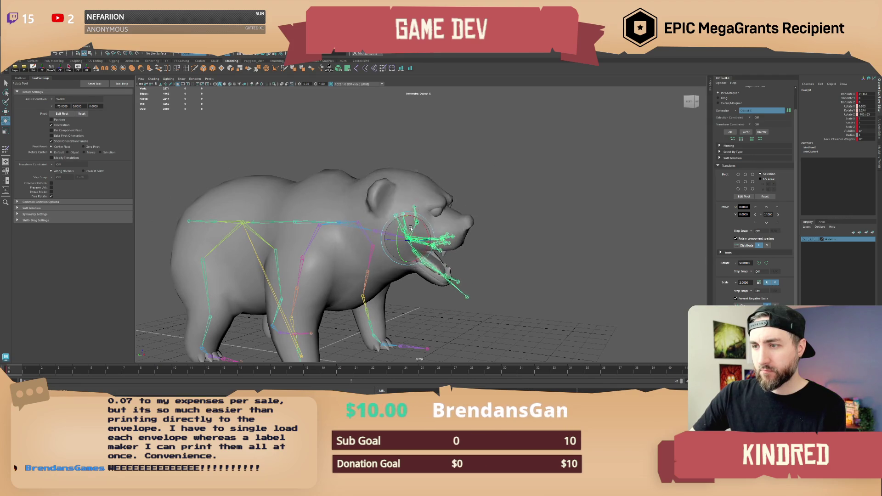
{"action": "mouse_move", "coordinate": [424, 231]}
{"action": "left_mouse_down", "text": "alt"}
{"action": "mouse_move", "coordinate": [386, 236]}
{"action": "mouse_move", "coordinate": [428, 248]}
{"action": "left_mouse_up", "text": "alt"}
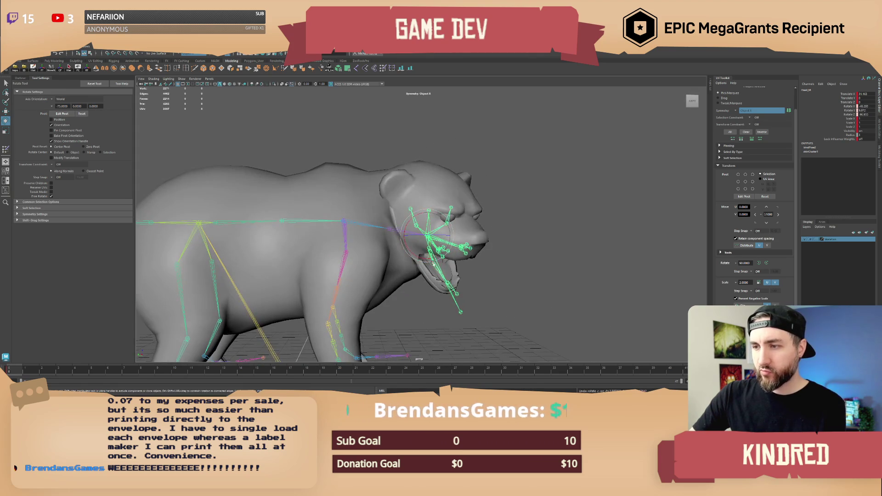
{"action": "left_click", "coordinate": [179, 372]}
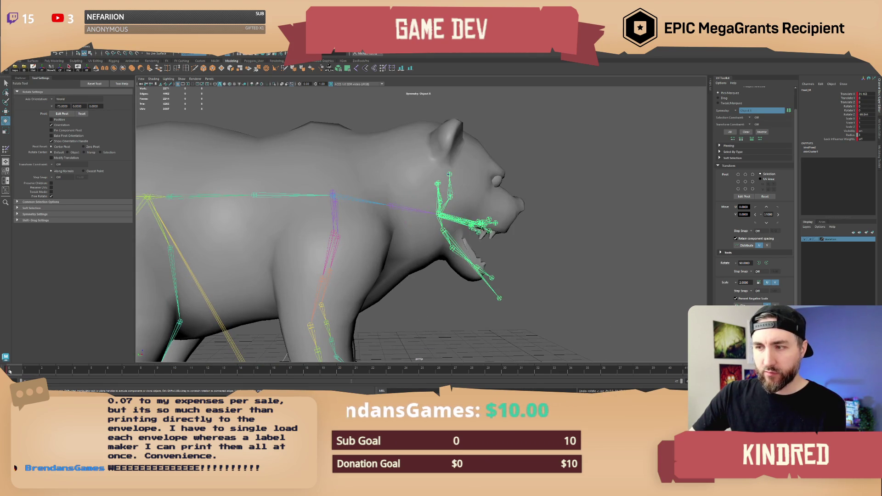
{"action": "left_click_drag", "start_coordinate": [420, 239], "coordinate": [427, 242], "text": "alt"}
Compare the Head_M and Neck_M weight maps on the bear mesh in Paint Skin Weights.
{"action": "left_click", "coordinate": [316, 180]}
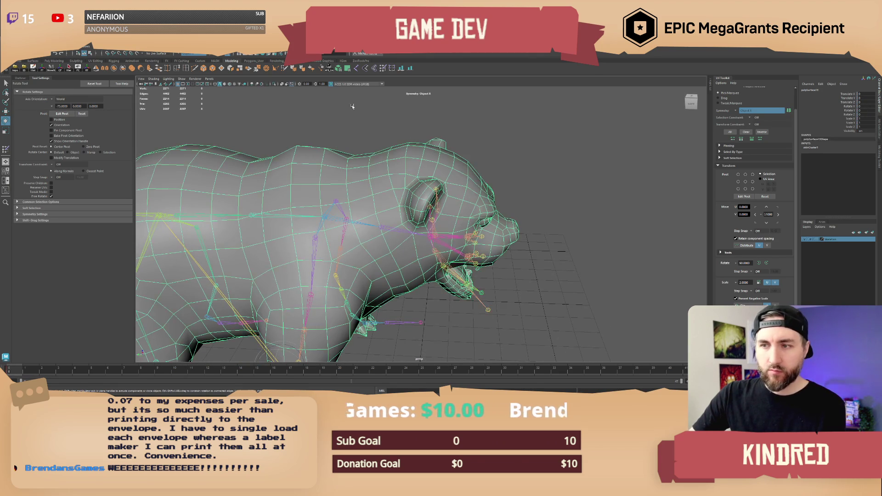
{"action": "left_click", "coordinate": [383, 68]}
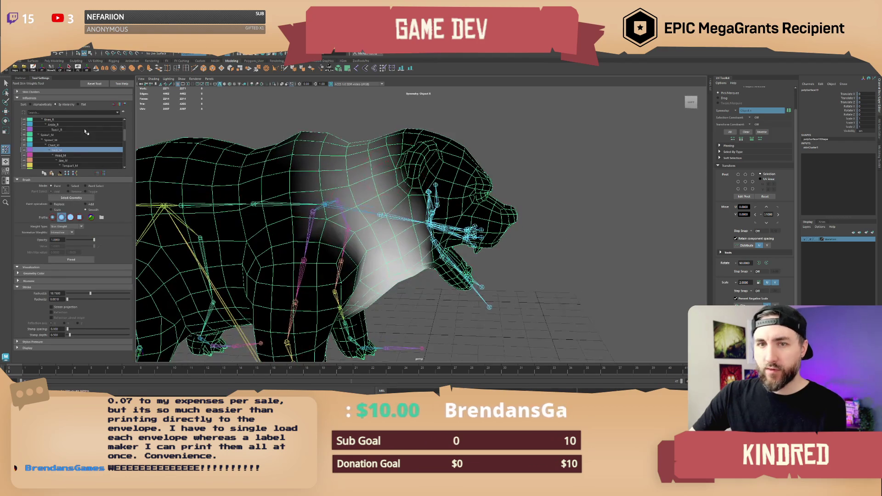
{"action": "scroll", "coordinate": [67, 155], "scroll_direction": "down", "scroll_amount": 1}
{"action": "left_click", "coordinate": [60, 150]}
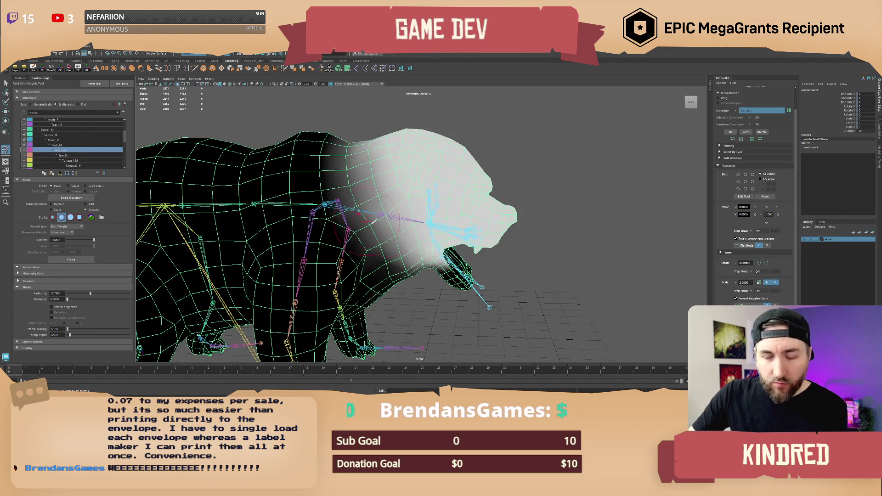
{"action": "left_click_drag", "start_coordinate": [363, 232], "coordinate": [384, 233], "text": "alt"}
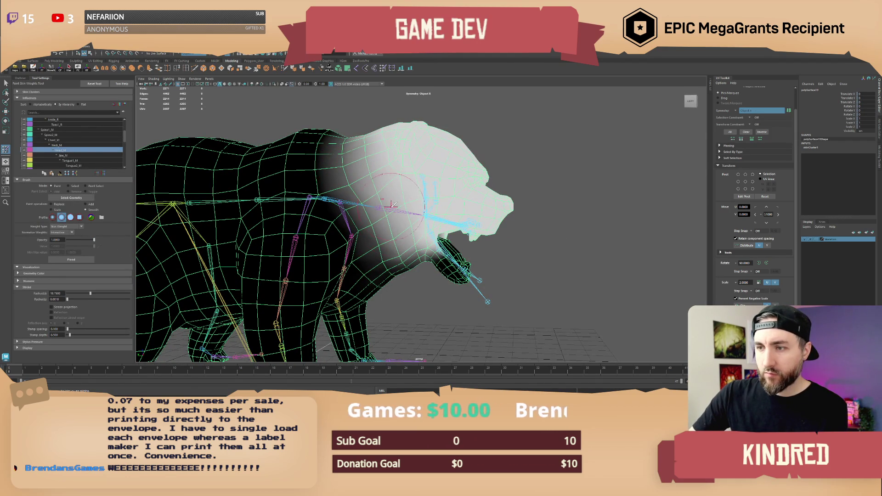
{"action": "left_click", "coordinate": [74, 145]}
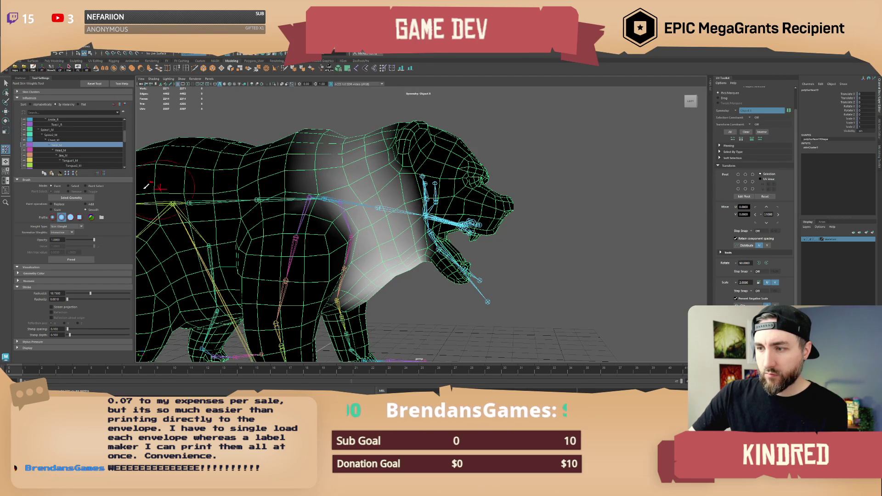
{"action": "left_click", "coordinate": [60, 150]}
Swing the head joint back and forth to test the neck deformation.
{"action": "key", "text": "e"}
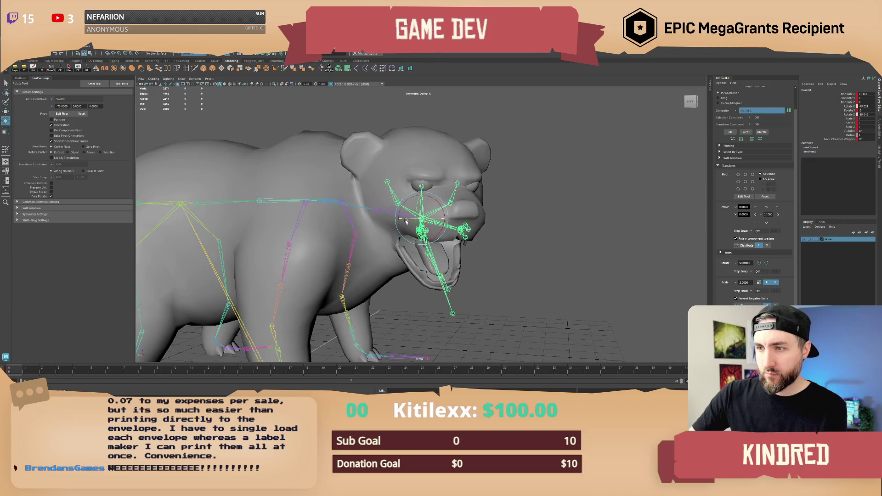
{"action": "mouse_move", "coordinate": [391, 251]}
{"action": "left_mouse_down", "text": "alt"}
{"action": "mouse_move", "coordinate": [404, 266]}
{"action": "mouse_move", "coordinate": [419, 227]}
{"action": "mouse_move", "coordinate": [523, 244]}
{"action": "left_mouse_up", "text": "alt"}
{"action": "mouse_move", "coordinate": [441, 217]}
{"action": "left_mouse_down"}
{"action": "mouse_move", "coordinate": [432, 213]}
{"action": "mouse_move", "coordinate": [523, 237]}
{"action": "left_mouse_up"}
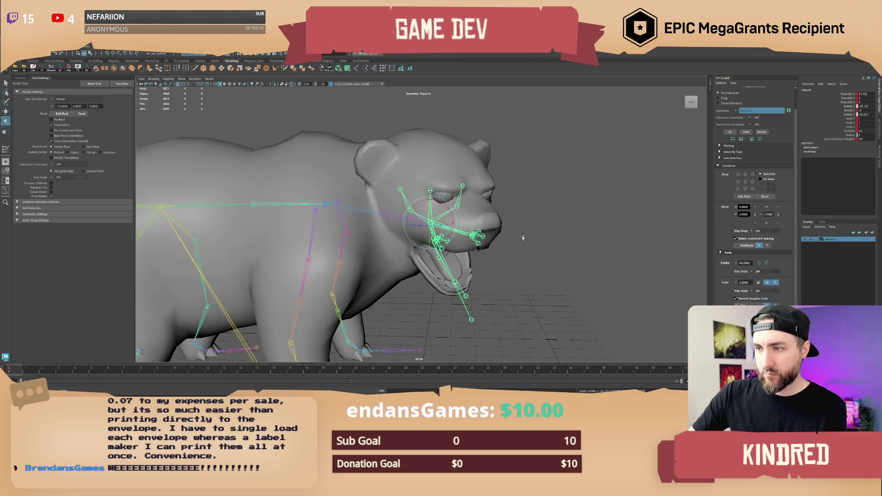
{"action": "left_click_drag", "start_coordinate": [460, 258], "coordinate": [511, 249], "text": "alt"}
Rotate Jaw_M open and shut, then select the mesh and hide the skeleton layer.
{"action": "left_click", "coordinate": [450, 234]}
{"action": "left_click_drag", "start_coordinate": [450, 234], "coordinate": [413, 227], "text": "alt"}
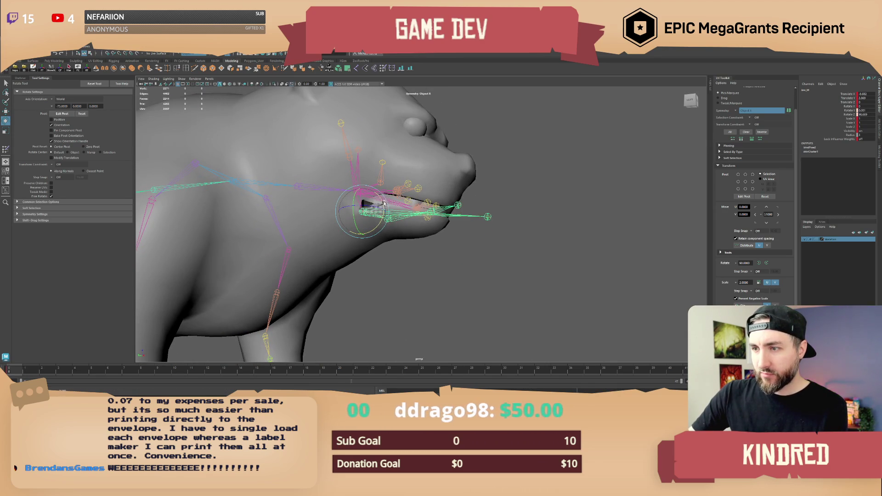
{"action": "mouse_move", "coordinate": [384, 199]}
{"action": "left_mouse_down", "text": "alt"}
{"action": "mouse_move", "coordinate": [361, 255]}
{"action": "mouse_move", "coordinate": [445, 254]}
{"action": "mouse_move", "coordinate": [423, 252]}
{"action": "mouse_move", "coordinate": [380, 220]}
{"action": "mouse_move", "coordinate": [359, 230]}
{"action": "mouse_move", "coordinate": [375, 241]}
{"action": "mouse_move", "coordinate": [369, 235]}
{"action": "left_mouse_up", "text": "alt"}
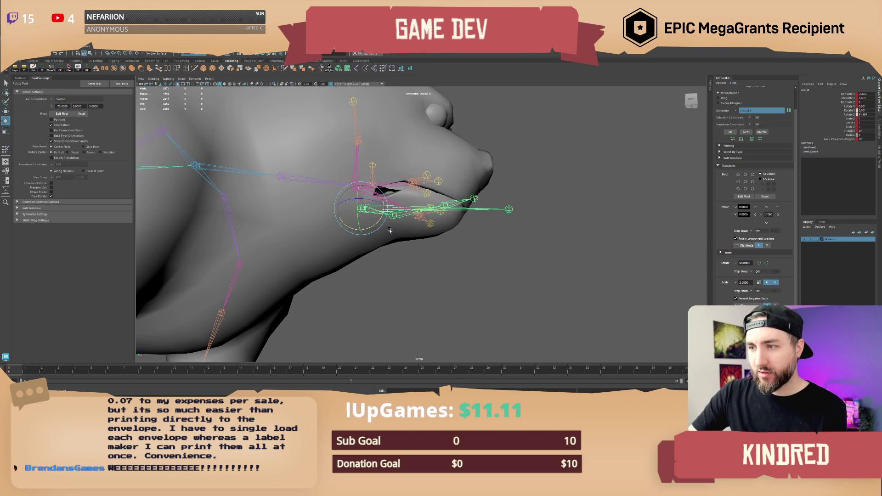
{"action": "scroll", "coordinate": [390, 230], "scroll_direction": "down", "scroll_amount": 5}
{"action": "mouse_move", "coordinate": [390, 230]}
{"action": "left_mouse_down", "text": "alt"}
{"action": "mouse_move", "coordinate": [416, 257]}
{"action": "mouse_move", "coordinate": [435, 212]}
{"action": "left_mouse_up", "text": "alt"}
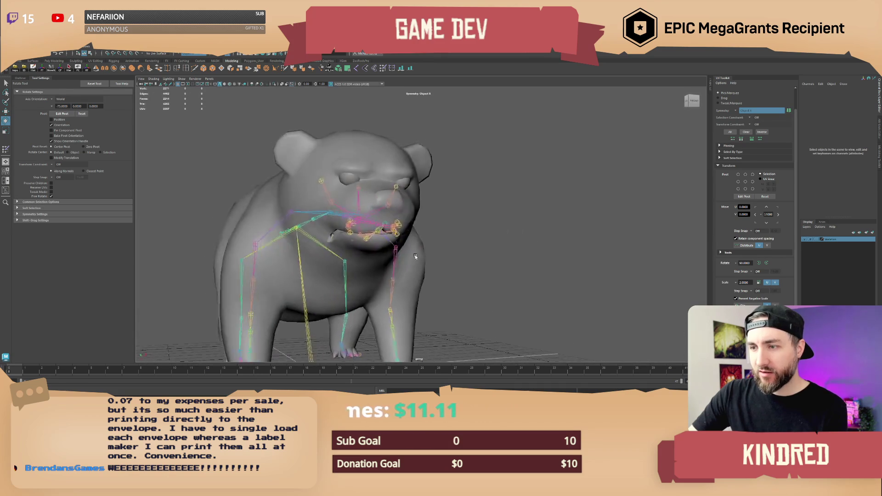
{"action": "scroll", "coordinate": [434, 211], "scroll_direction": "up", "scroll_amount": 4}
{"action": "left_click", "coordinate": [445, 188]}
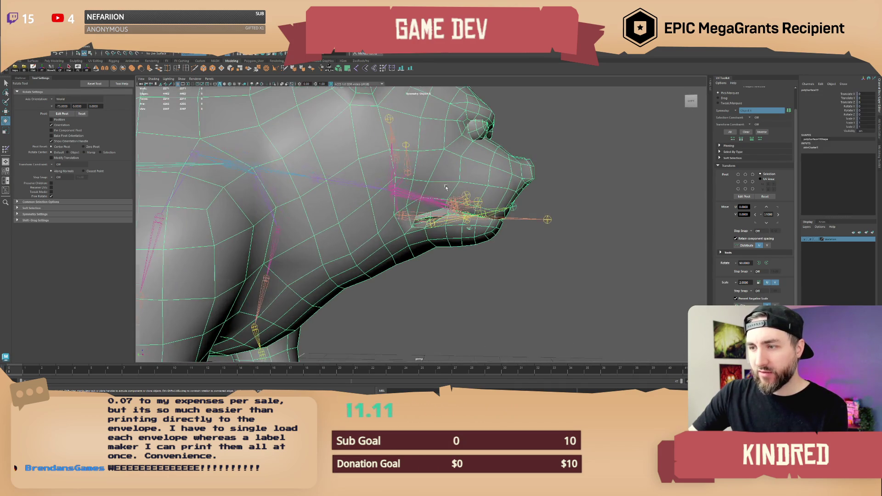
{"action": "left_click", "coordinate": [807, 240]}
Frame the head, reopen Paint Skin Weights and inspect Jaw_M's weights on the lower lip.
{"action": "key", "text": "f"}
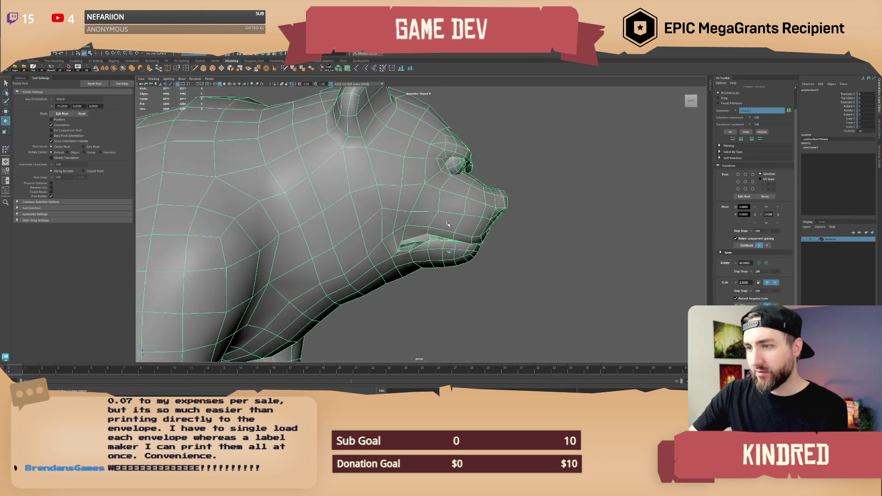
{"action": "key", "text": "ctrl+alt+w"}
{"action": "scroll", "coordinate": [414, 207], "scroll_direction": "up", "scroll_amount": 5}
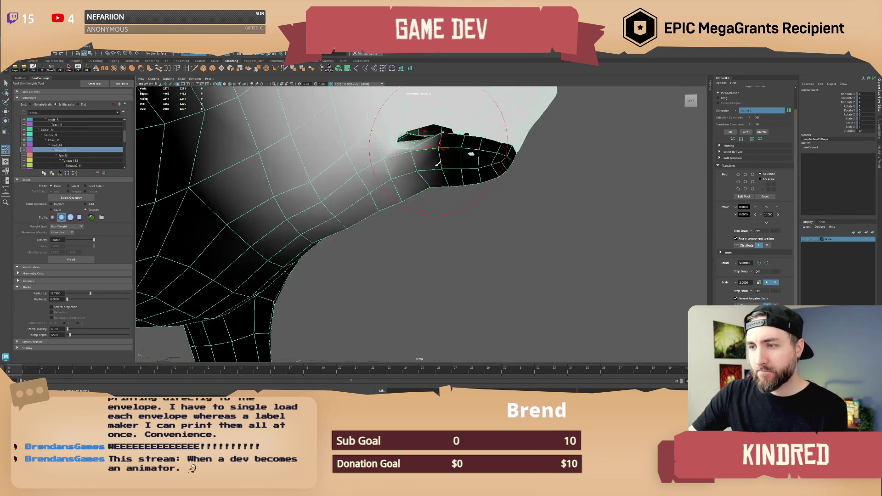
{"action": "left_click_drag", "start_coordinate": [413, 207], "coordinate": [428, 198], "text": "alt"}
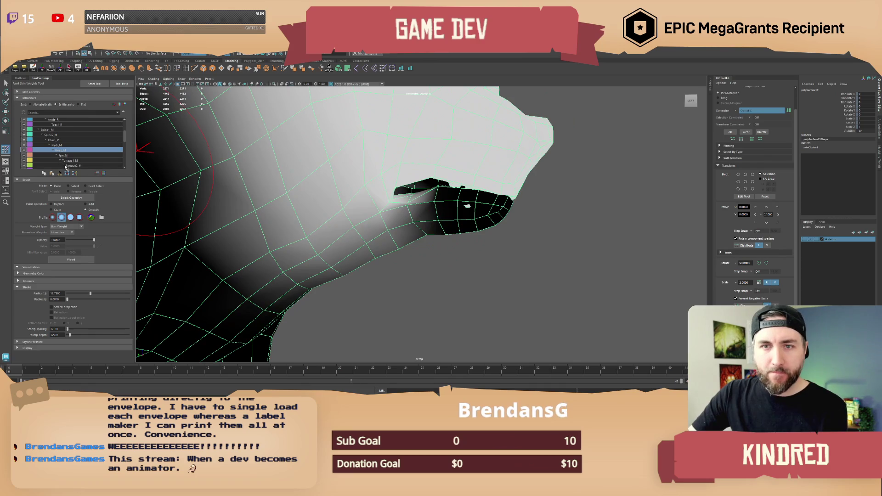
{"action": "left_click", "coordinate": [67, 156]}
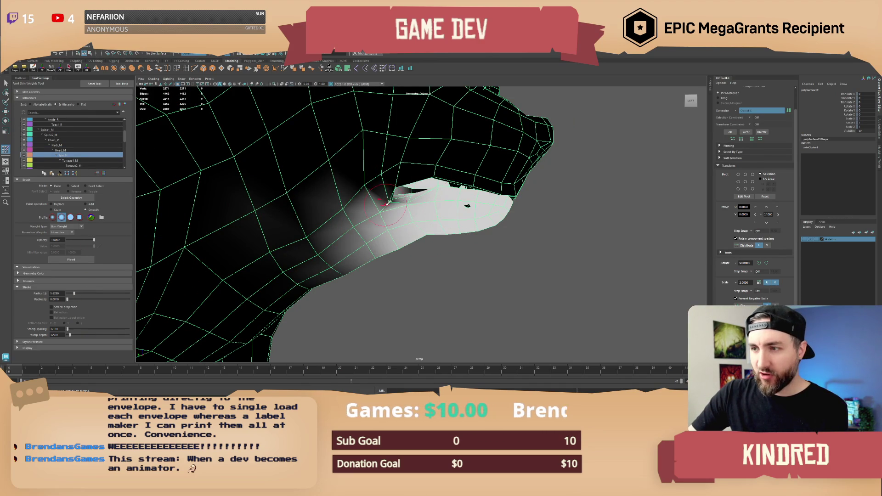
{"action": "mouse_move", "coordinate": [386, 203]}
{"action": "left_mouse_down", "text": "alt"}
{"action": "mouse_move", "coordinate": [473, 241]}
{"action": "mouse_move", "coordinate": [420, 249]}
{"action": "mouse_move", "coordinate": [423, 211]}
{"action": "mouse_move", "coordinate": [427, 225]}
{"action": "mouse_move", "coordinate": [455, 223]}
{"action": "left_mouse_up", "text": "alt"}
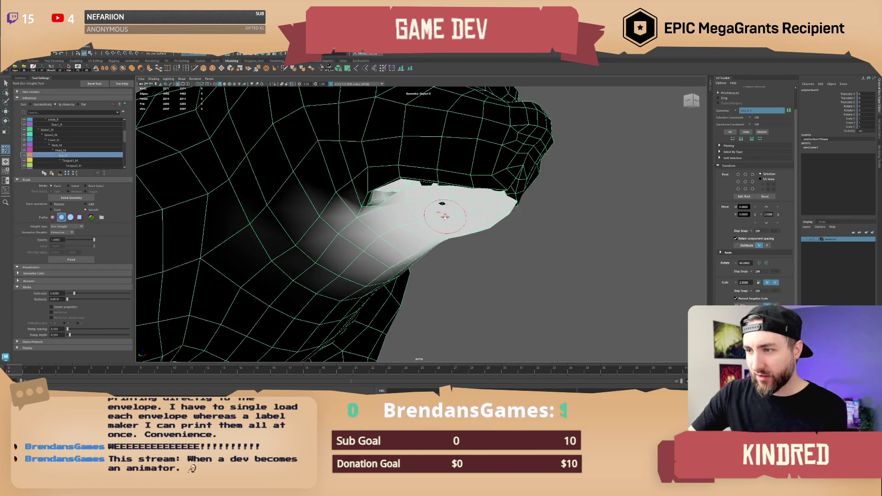
{"action": "scroll", "coordinate": [468, 231], "scroll_direction": "up", "scroll_amount": 3}
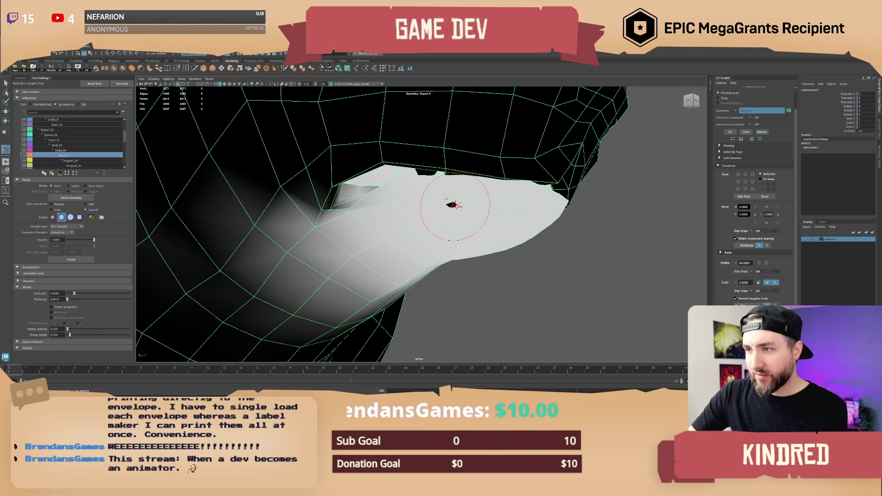
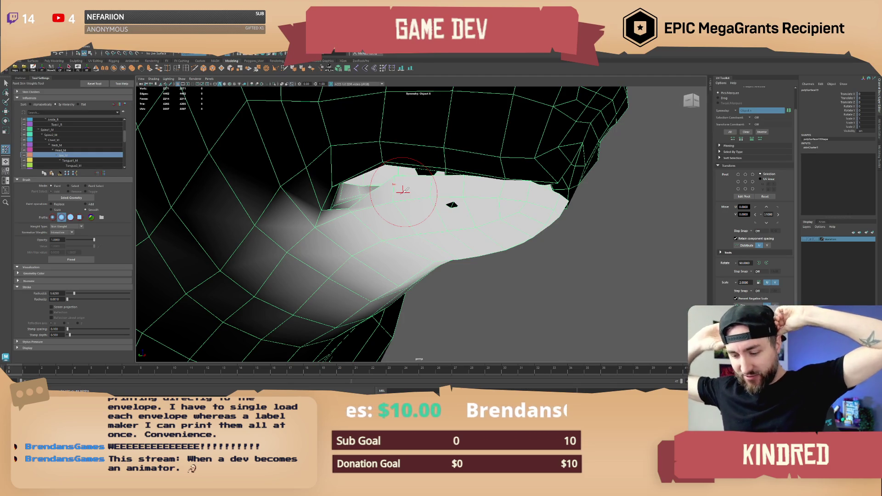
Lower paint opacity to about 0.17 and soften Jaw_M weights into the mouth corners.
{"action": "mouse_move", "coordinate": [409, 187]}
{"action": "left_mouse_down", "text": "alt"}
{"action": "mouse_move", "coordinate": [411, 220]}
{"action": "mouse_move", "coordinate": [398, 223]}
{"action": "left_mouse_up", "text": "alt"}
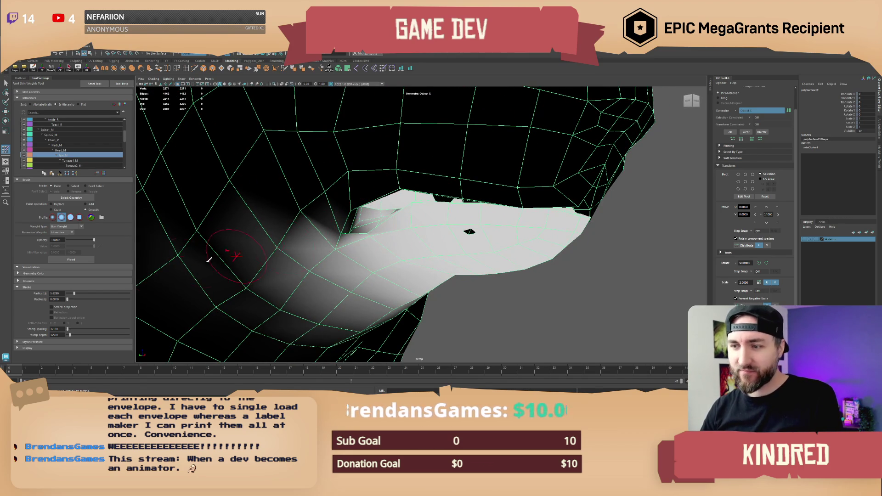
{"action": "left_click_drag", "start_coordinate": [94, 240], "coordinate": [72, 240]}
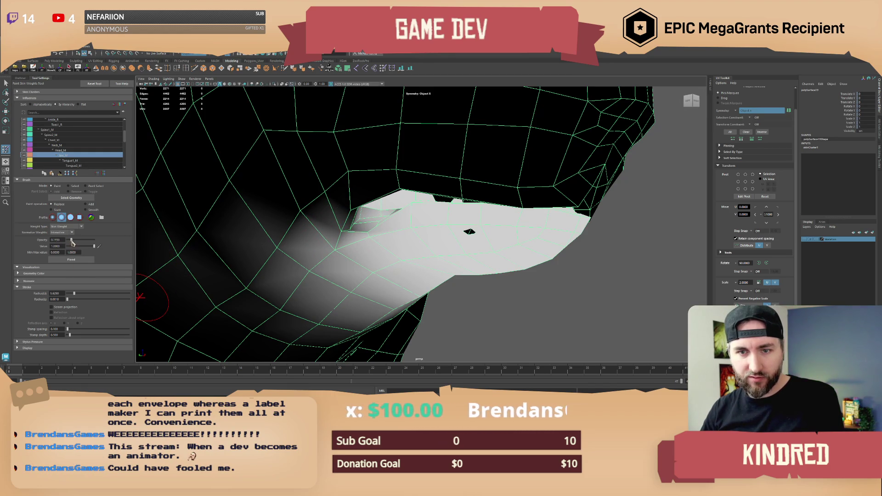
{"action": "mouse_move", "coordinate": [278, 246]}
{"action": "left_mouse_down"}
{"action": "mouse_move", "coordinate": [352, 214]}
{"action": "mouse_move", "coordinate": [412, 215]}
{"action": "left_mouse_up"}
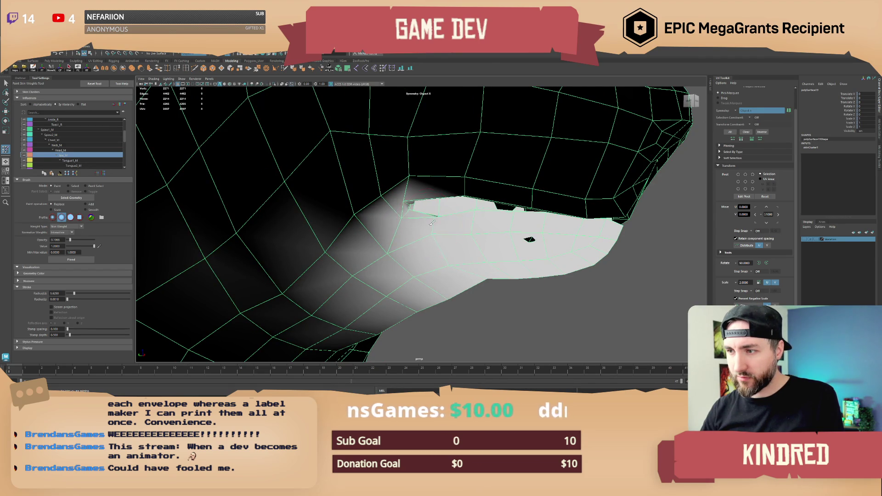
{"action": "left_click_drag", "start_coordinate": [404, 218], "coordinate": [403, 204]}
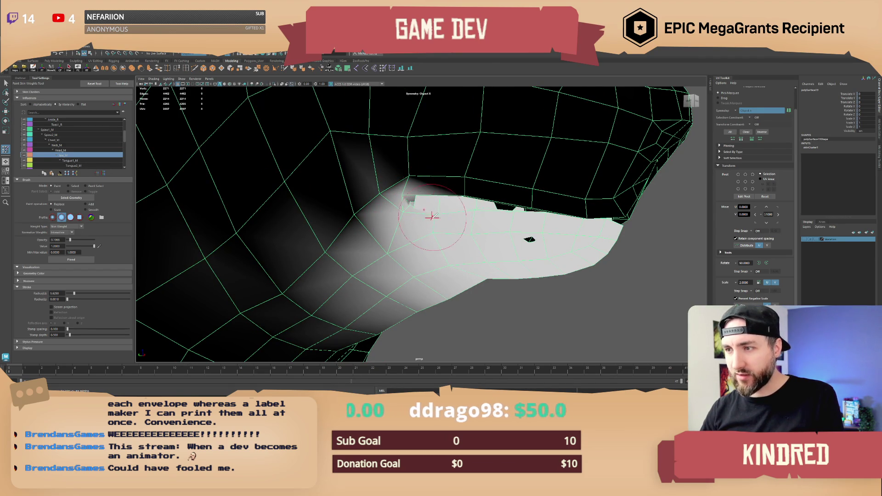
Inspect the painted result, comparing the Head_M and Jaw_M influence weights, ending on Head_M.
{"action": "scroll", "coordinate": [431, 216], "scroll_direction": "down", "scroll_amount": 15}
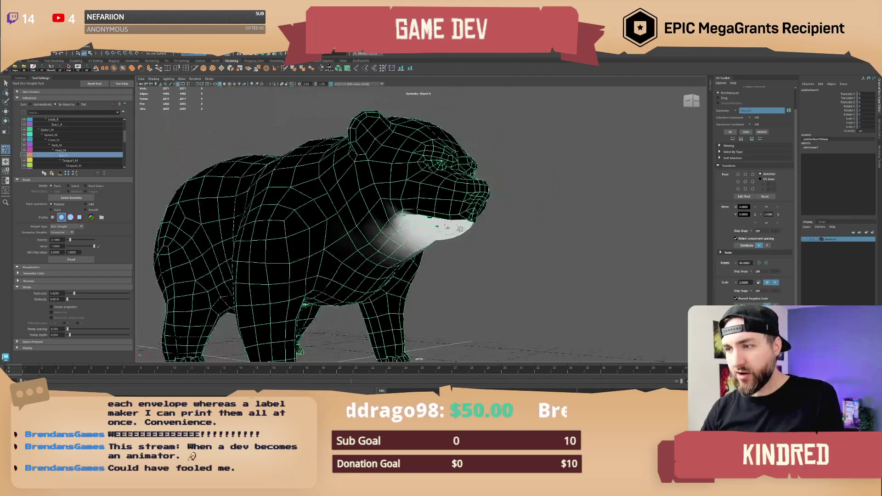
{"action": "mouse_move", "coordinate": [461, 230]}
{"action": "left_mouse_down", "text": "alt"}
{"action": "mouse_move", "coordinate": [413, 229]}
{"action": "mouse_move", "coordinate": [497, 232]}
{"action": "mouse_move", "coordinate": [467, 237]}
{"action": "left_mouse_up", "text": "alt"}
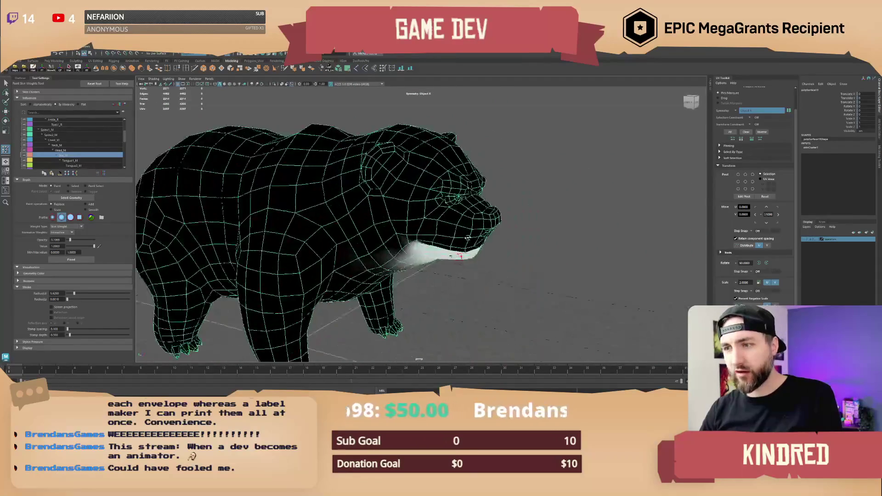
{"action": "scroll", "coordinate": [459, 255], "scroll_direction": "up", "scroll_amount": 12}
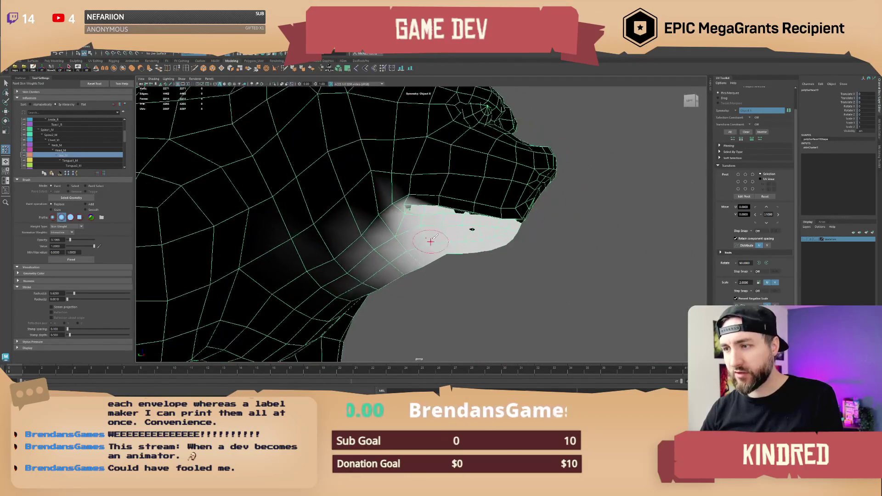
{"action": "scroll", "coordinate": [430, 243], "scroll_direction": "up", "scroll_amount": 5}
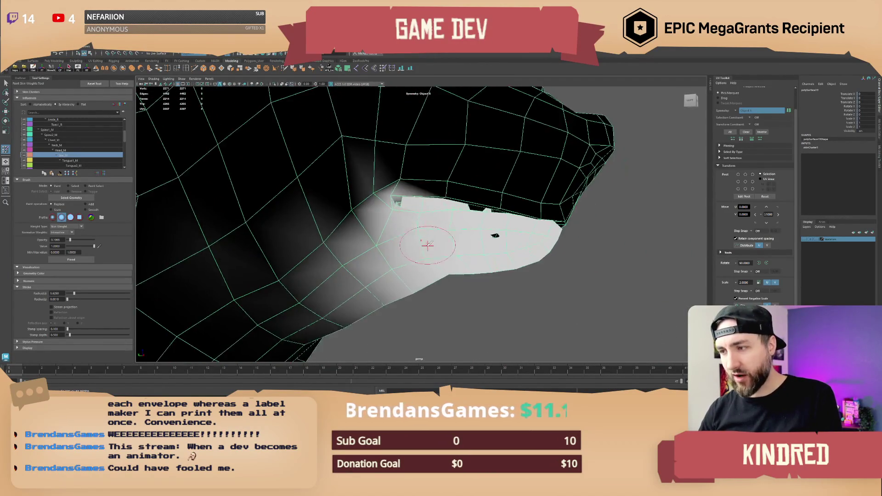
{"action": "scroll", "coordinate": [427, 244], "scroll_direction": "up", "scroll_amount": 2}
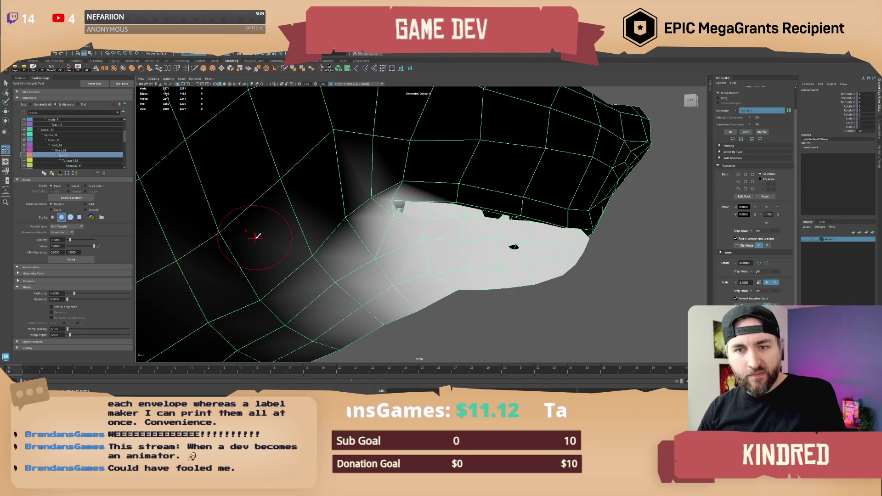
{"action": "left_click", "coordinate": [64, 151]}
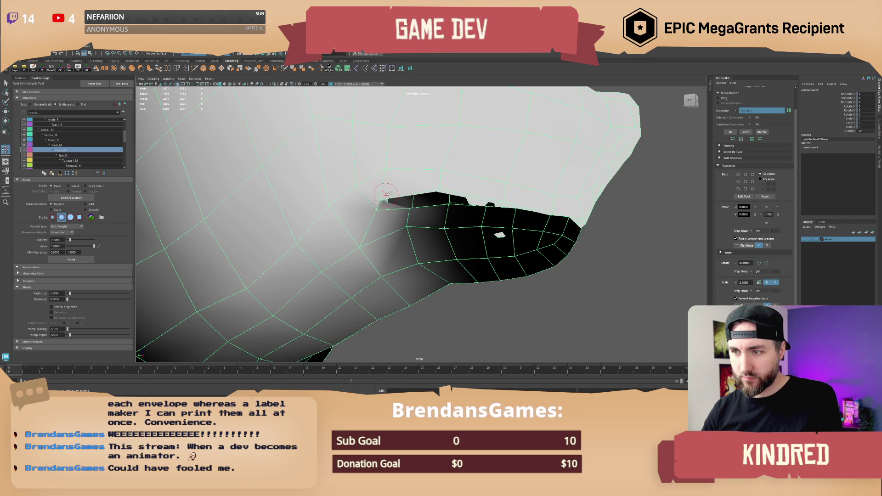
{"action": "left_click", "coordinate": [68, 157]}
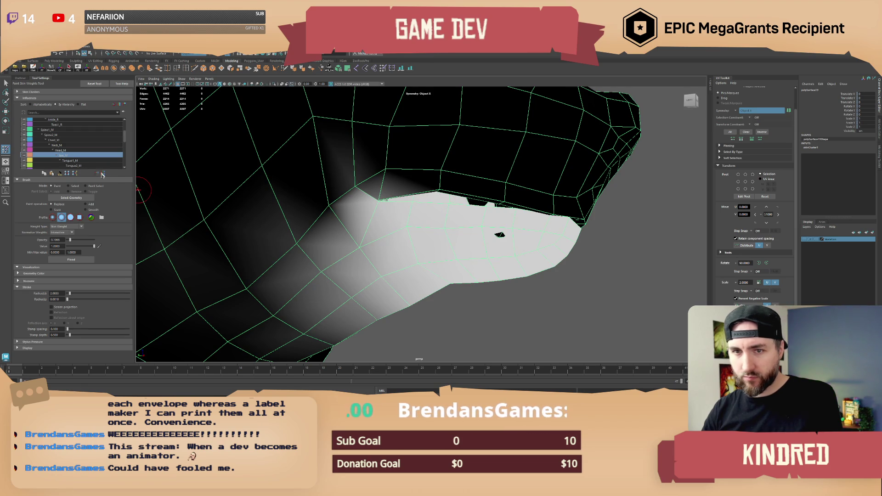
{"action": "key", "text": "Up"}
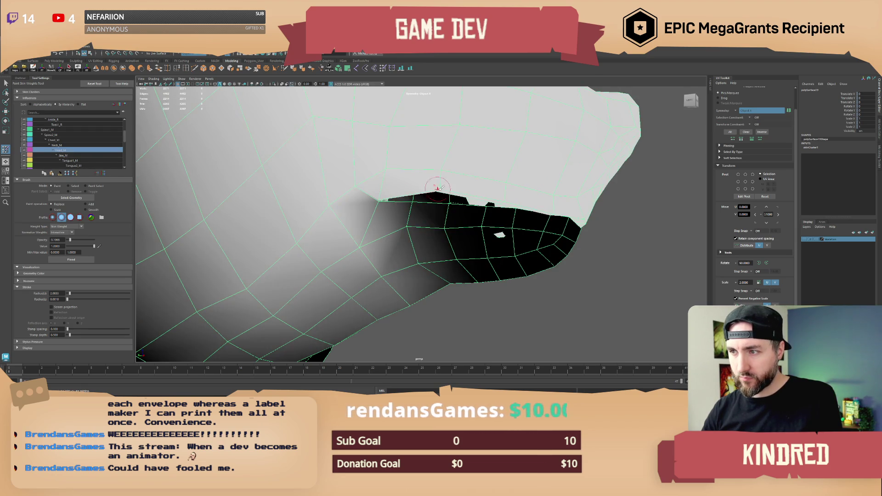
{"action": "mouse_move", "coordinate": [437, 189]}
{"action": "left_mouse_down", "text": "alt"}
{"action": "mouse_move", "coordinate": [421, 224]}
{"action": "mouse_move", "coordinate": [579, 258]}
{"action": "mouse_move", "coordinate": [469, 248]}
{"action": "left_mouse_up", "text": "alt"}
Leave weight painting with Q and view the whole bear from the side.
{"action": "key", "text": "q"}
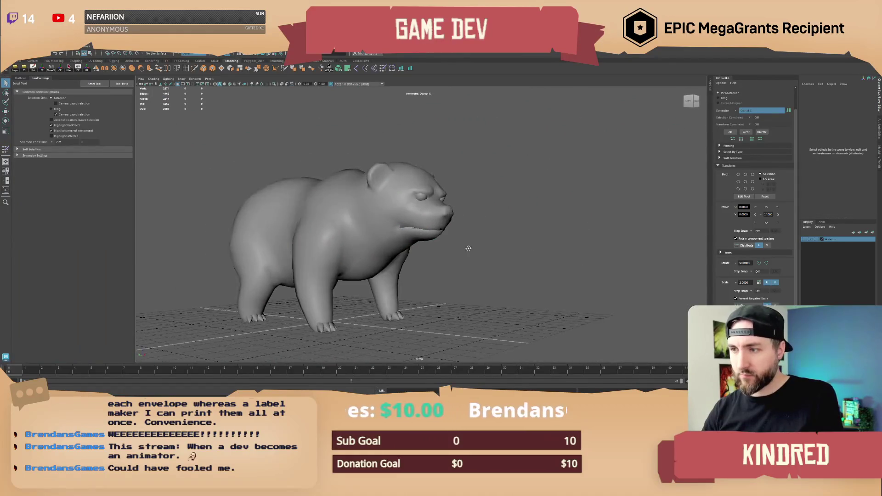
{"action": "scroll", "coordinate": [468, 248], "scroll_direction": "up", "scroll_amount": 5}
{"action": "left_click", "coordinate": [468, 242]}
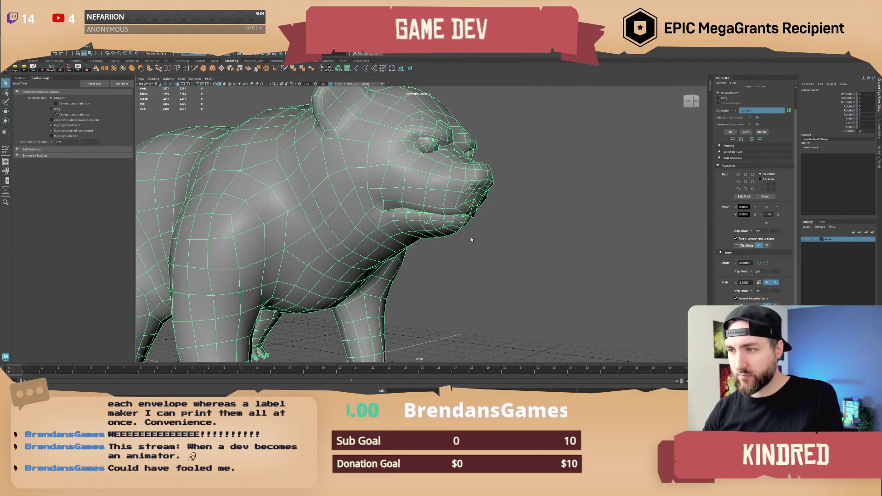
{"action": "left_click", "coordinate": [471, 239]}
{"action": "scroll", "coordinate": [477, 236], "scroll_direction": "down", "scroll_amount": 5}
{"action": "mouse_move", "coordinate": [477, 236]}
{"action": "left_mouse_down", "text": "alt"}
{"action": "mouse_move", "coordinate": [477, 243]}
{"action": "mouse_move", "coordinate": [453, 238]}
{"action": "mouse_move", "coordinate": [465, 247]}
{"action": "mouse_move", "coordinate": [441, 251]}
{"action": "left_mouse_up", "text": "alt"}
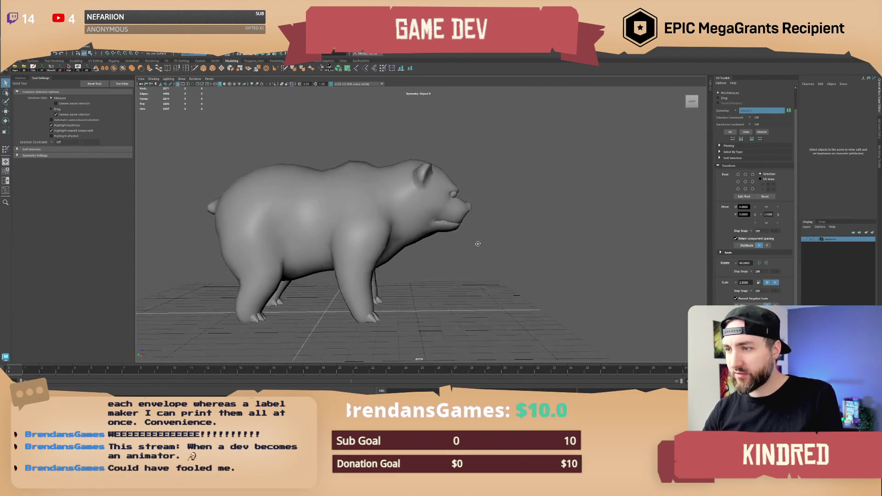
Zoom and orbit in until the view faces the bear's open mouth.
{"action": "scroll", "coordinate": [458, 250], "scroll_direction": "up", "scroll_amount": 3}
{"action": "scroll", "coordinate": [459, 248], "scroll_direction": "up", "scroll_amount": 3}
{"action": "scroll", "coordinate": [442, 250], "scroll_direction": "up", "scroll_amount": 3}
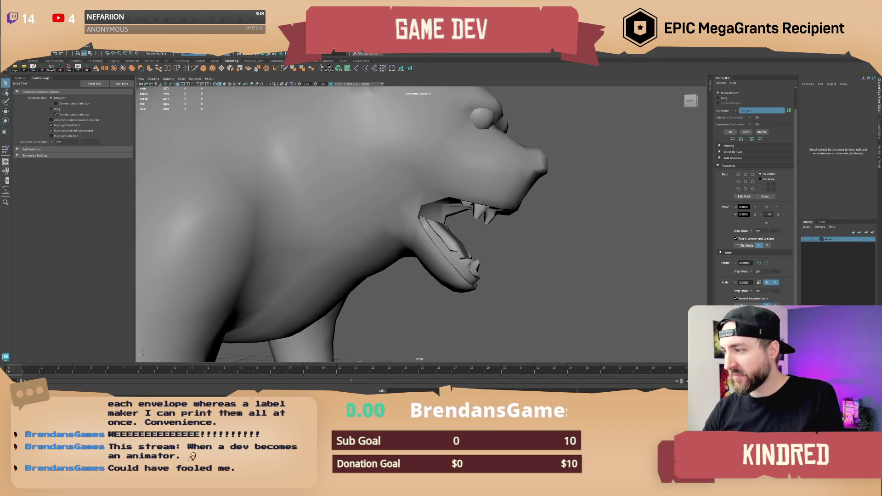
{"action": "left_click_drag", "start_coordinate": [503, 234], "coordinate": [456, 242], "text": "alt"}
{"action": "scroll", "coordinate": [456, 243], "scroll_direction": "up", "scroll_amount": 2}
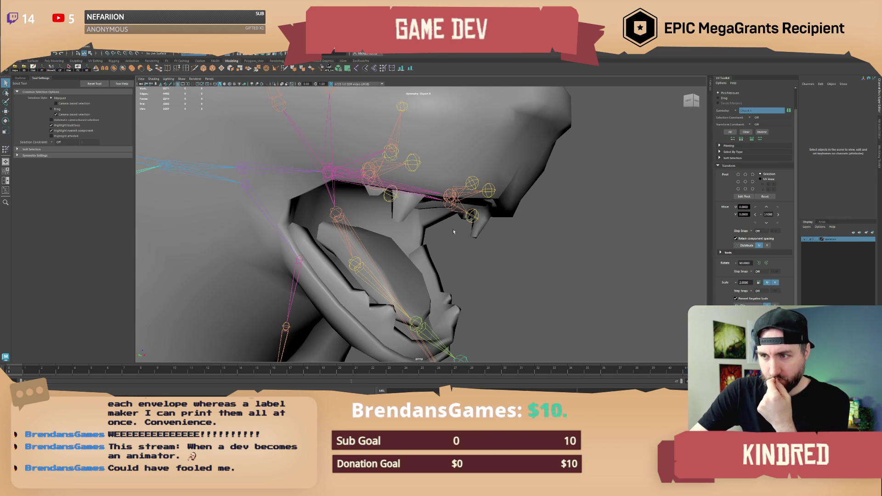
{"action": "mouse_move", "coordinate": [453, 229]}
{"action": "left_mouse_down", "text": "alt"}
{"action": "mouse_move", "coordinate": [498, 239]}
{"action": "mouse_move", "coordinate": [435, 237]}
{"action": "left_mouse_up", "text": "alt"}
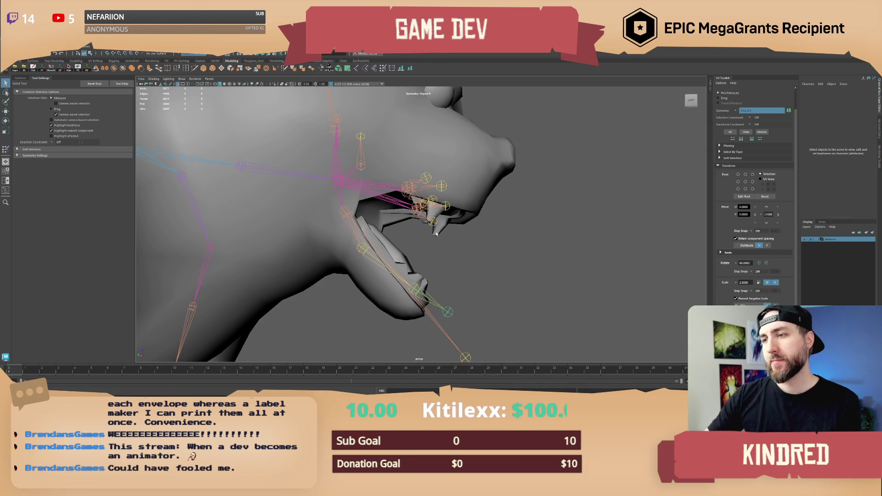
{"action": "mouse_move", "coordinate": [437, 235]}
{"action": "left_mouse_down", "text": "alt"}
{"action": "mouse_move", "coordinate": [394, 229]}
{"action": "mouse_move", "coordinate": [363, 238]}
{"action": "left_mouse_up", "text": "alt"}
{"action": "scroll", "coordinate": [363, 239], "scroll_direction": "up", "scroll_amount": 5}
{"action": "left_click", "coordinate": [361, 240]}
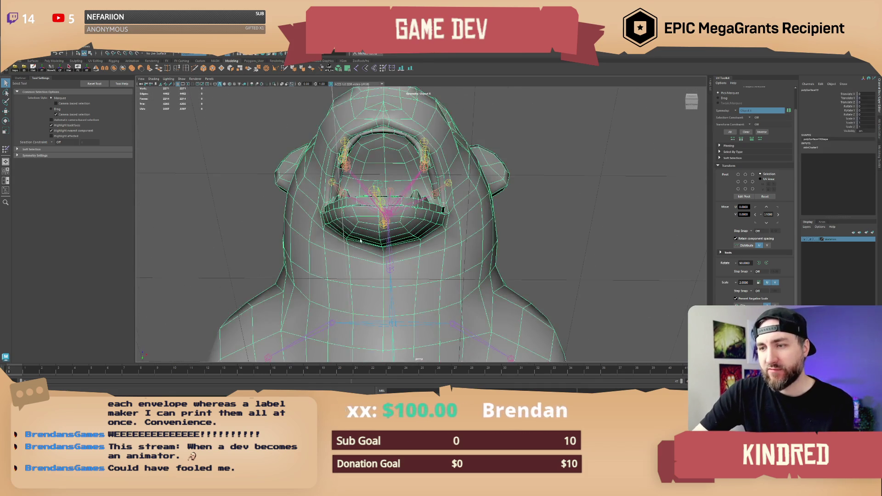
{"action": "middle_click_drag", "start_coordinate": [361, 240], "coordinate": [413, 225], "text": "alt"}
{"action": "scroll", "coordinate": [413, 226], "scroll_direction": "up", "scroll_amount": 2}
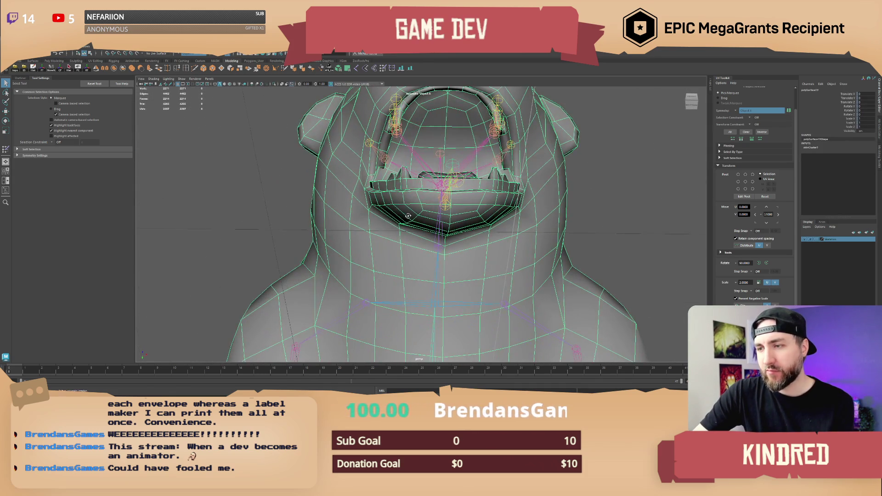
{"action": "left_click_drag", "start_coordinate": [408, 216], "coordinate": [406, 213], "text": "alt"}
{"action": "right_click", "coordinate": [413, 209]}
{"action": "left_click", "coordinate": [412, 207]}
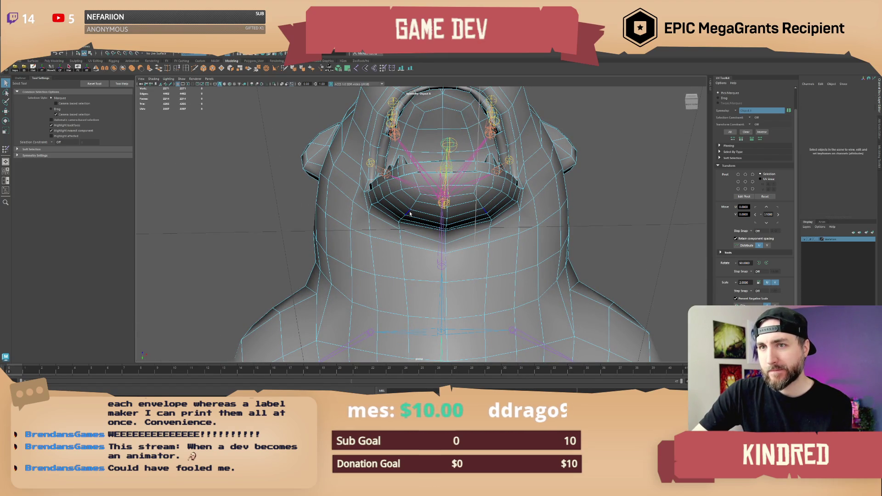
{"action": "left_click", "coordinate": [415, 207]}
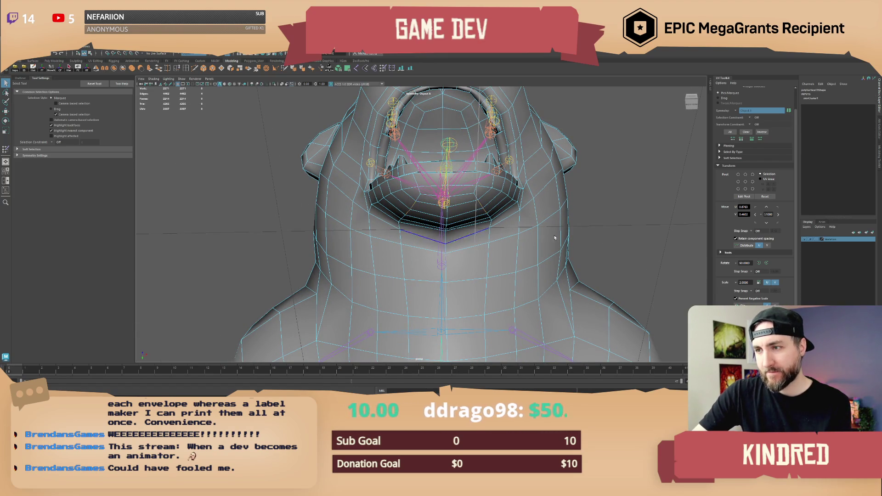
{"action": "left_click", "coordinate": [568, 229]}
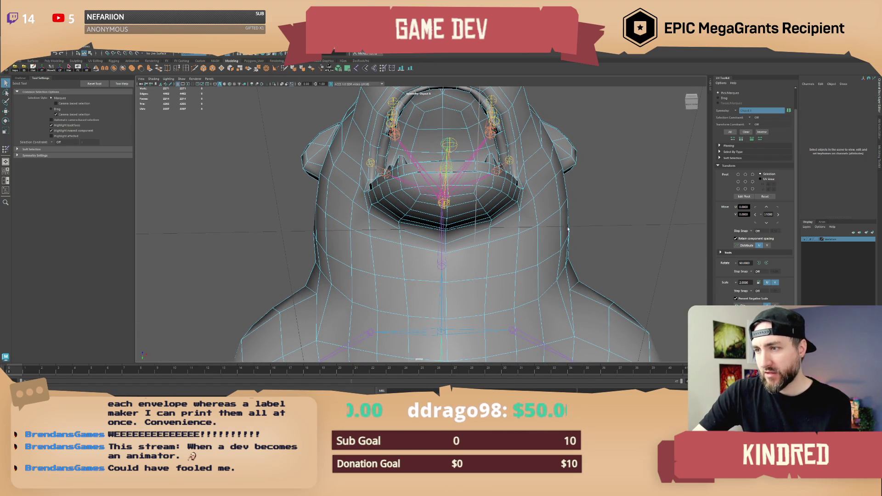
{"action": "left_click", "coordinate": [408, 212]}
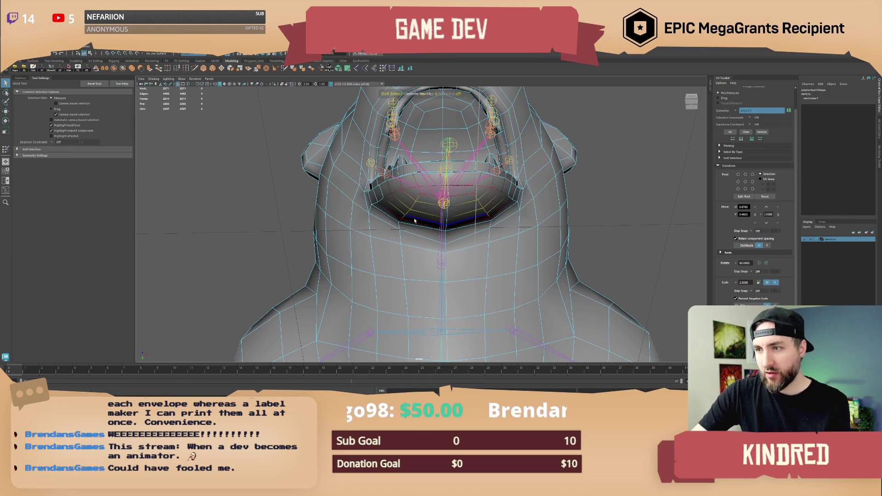
{"action": "mouse_move", "coordinate": [413, 215]}
{"action": "left_mouse_down", "text": "alt"}
{"action": "mouse_move", "coordinate": [419, 206]}
{"action": "mouse_move", "coordinate": [422, 229]}
{"action": "left_mouse_up", "text": "alt"}
{"action": "key", "text": "w"}
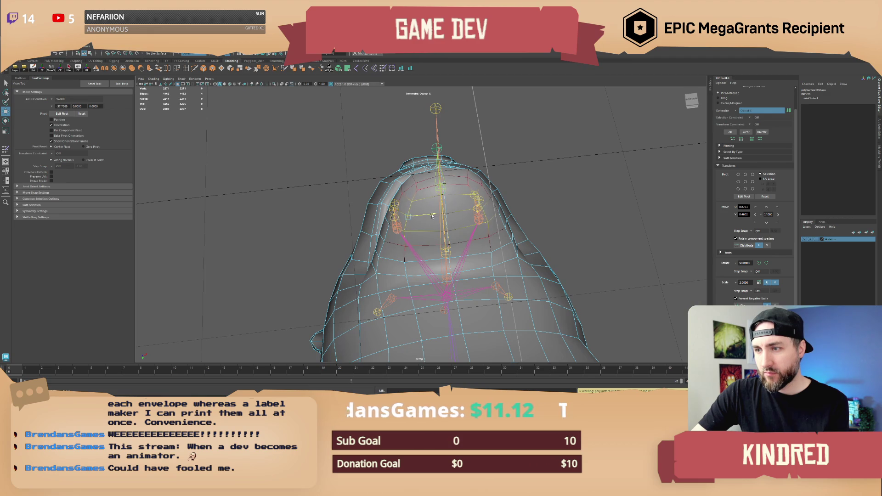
{"action": "mouse_move", "coordinate": [410, 246]}
{"action": "right_mouse_down"}
{"action": "mouse_move", "coordinate": [393, 250]}
{"action": "mouse_move", "coordinate": [403, 324]}
{"action": "right_mouse_up"}
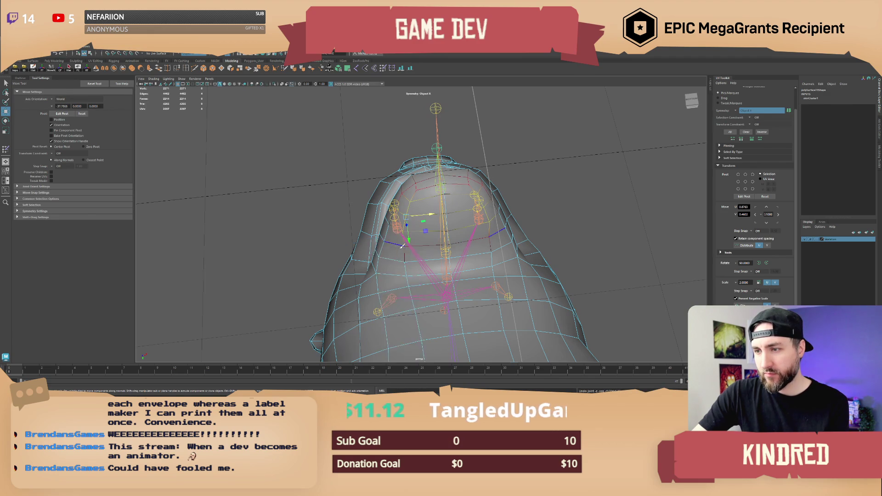
{"action": "key", "text": "q"}
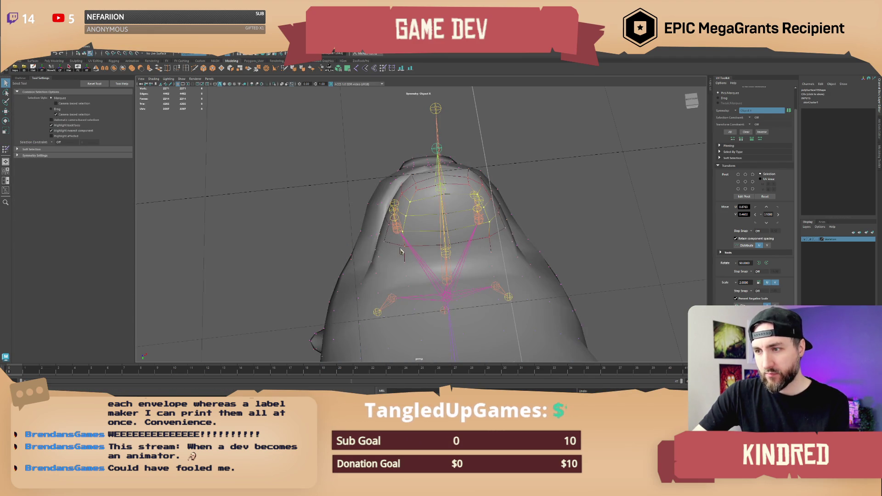
{"action": "right_click_drag", "start_coordinate": [400, 251], "coordinate": [381, 250]}
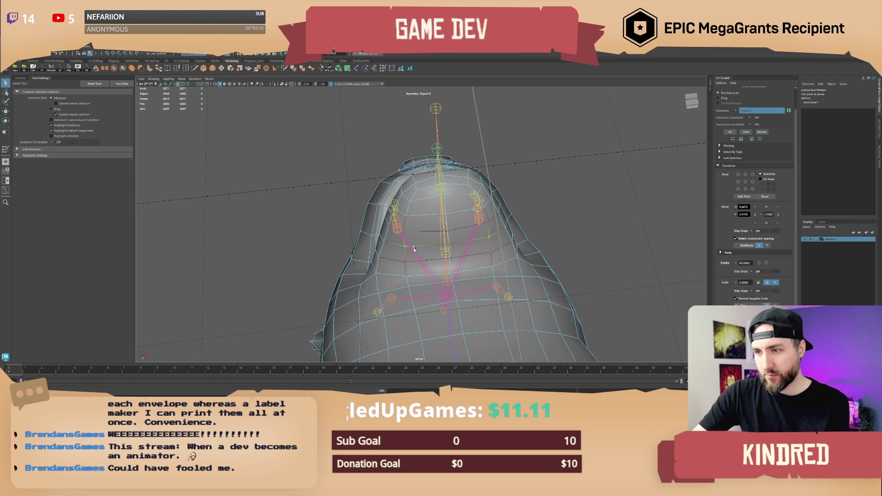
{"action": "key", "text": "w"}
{"action": "mouse_move", "coordinate": [416, 246]}
{"action": "left_mouse_down", "text": "alt"}
{"action": "mouse_move", "coordinate": [446, 292]}
{"action": "mouse_move", "coordinate": [400, 200]}
{"action": "mouse_move", "coordinate": [435, 204]}
{"action": "left_mouse_up", "text": "alt"}
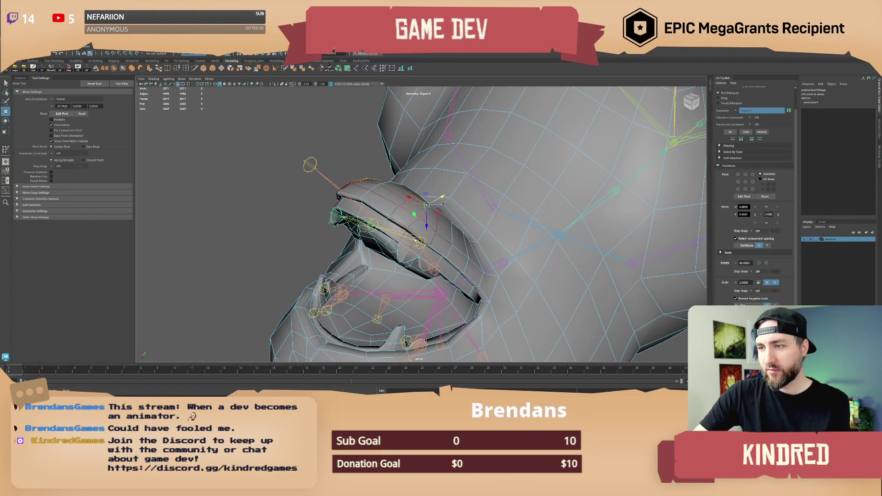
{"action": "left_click_drag", "start_coordinate": [414, 240], "coordinate": [414, 210], "text": "alt"}
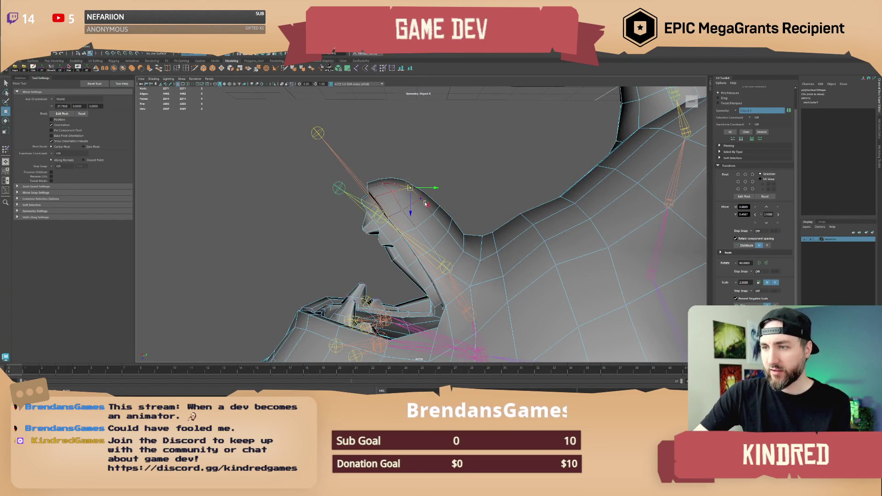
{"action": "mouse_move", "coordinate": [438, 214]}
{"action": "left_mouse_down", "text": "alt"}
{"action": "mouse_move", "coordinate": [444, 255]}
{"action": "mouse_move", "coordinate": [425, 224]}
{"action": "mouse_move", "coordinate": [392, 229]}
{"action": "mouse_move", "coordinate": [413, 220]}
{"action": "mouse_move", "coordinate": [412, 209]}
{"action": "mouse_move", "coordinate": [416, 229]}
{"action": "mouse_move", "coordinate": [441, 258]}
{"action": "left_mouse_up", "text": "alt"}
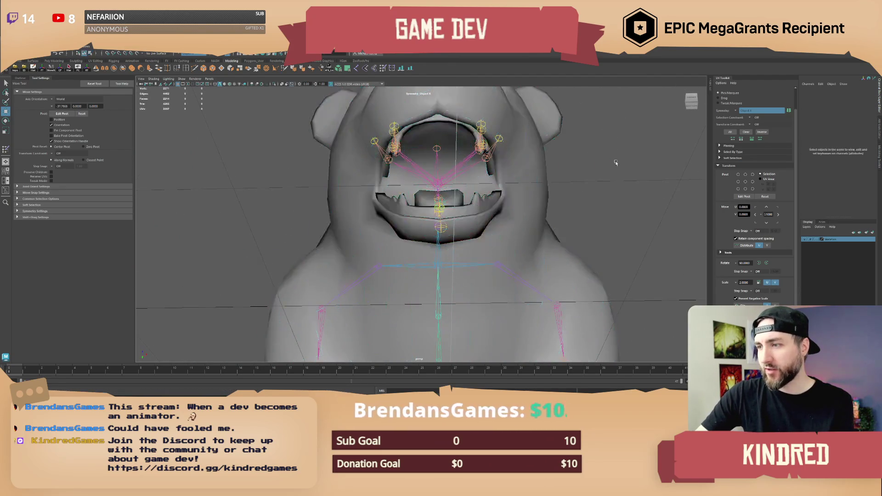
{"action": "mouse_move", "coordinate": [616, 163]}
{"action": "left_mouse_down", "text": "alt"}
{"action": "mouse_move", "coordinate": [483, 186]}
{"action": "mouse_move", "coordinate": [474, 180]}
{"action": "mouse_move", "coordinate": [414, 240]}
{"action": "left_mouse_up", "text": "alt"}
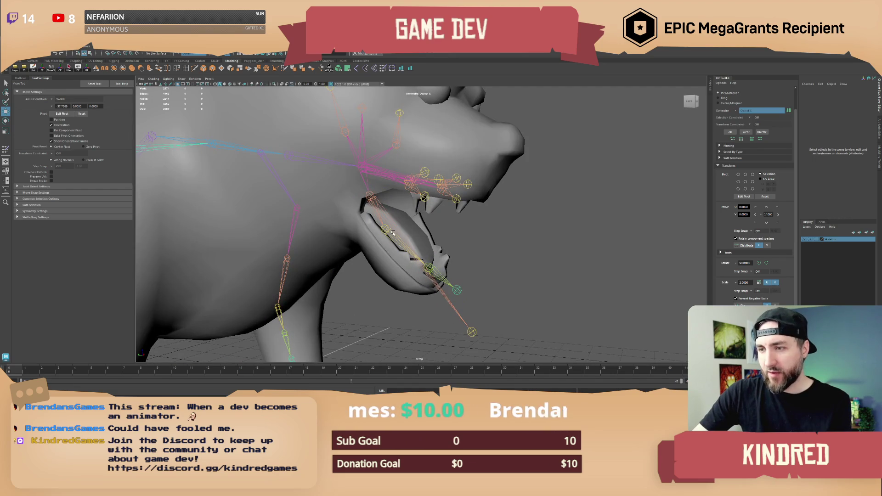
{"action": "left_click", "coordinate": [193, 120]}
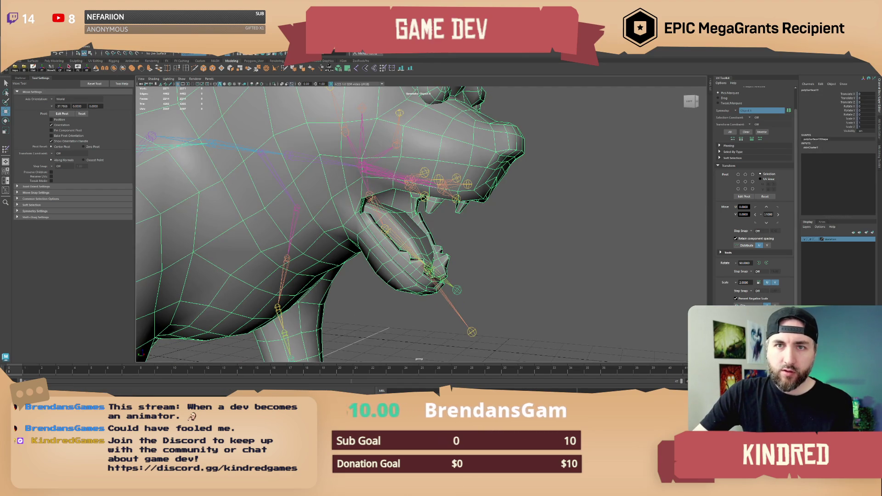
Delete the bear mesh's non-deformer history via Edit > Delete All by Type.
{"action": "left_click", "coordinate": [28, 48]}
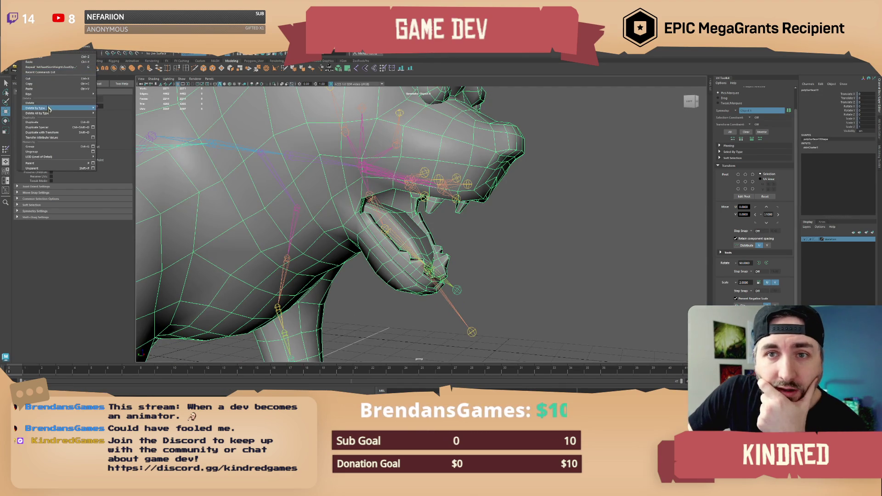
{"action": "mouse_move", "coordinate": [64, 114]}
{"action": "left_click", "coordinate": [121, 119]}
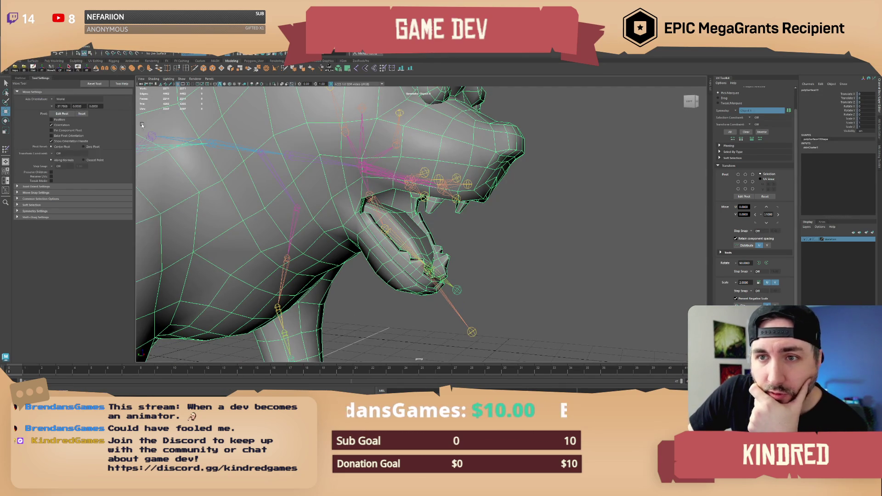
Select the jaw joint and rotate it upward until the bear's mouth is closed.
{"action": "left_click", "coordinate": [503, 236]}
{"action": "mouse_move", "coordinate": [503, 236]}
{"action": "left_mouse_down", "text": "alt"}
{"action": "mouse_move", "coordinate": [393, 228]}
{"action": "mouse_move", "coordinate": [403, 217]}
{"action": "mouse_move", "coordinate": [412, 226]}
{"action": "left_mouse_up", "text": "alt"}
{"action": "left_click", "coordinate": [393, 210]}
{"action": "key", "text": "e"}
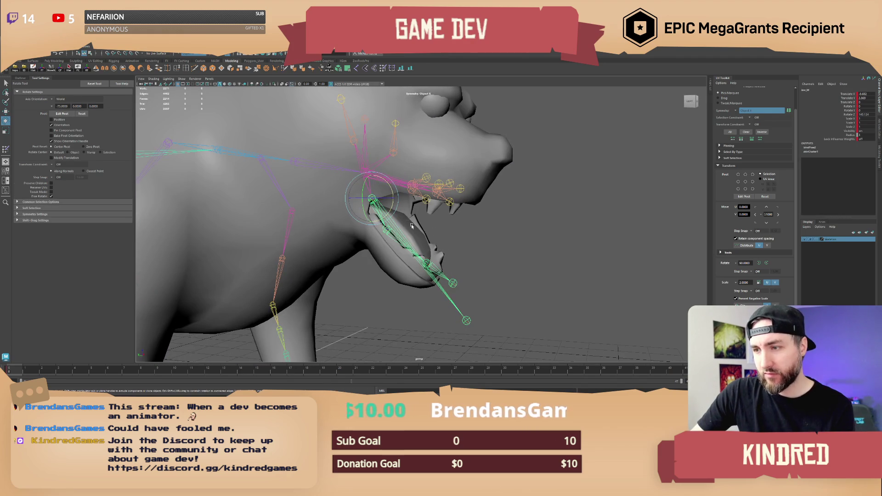
{"action": "left_click_drag", "start_coordinate": [391, 196], "coordinate": [382, 170]}
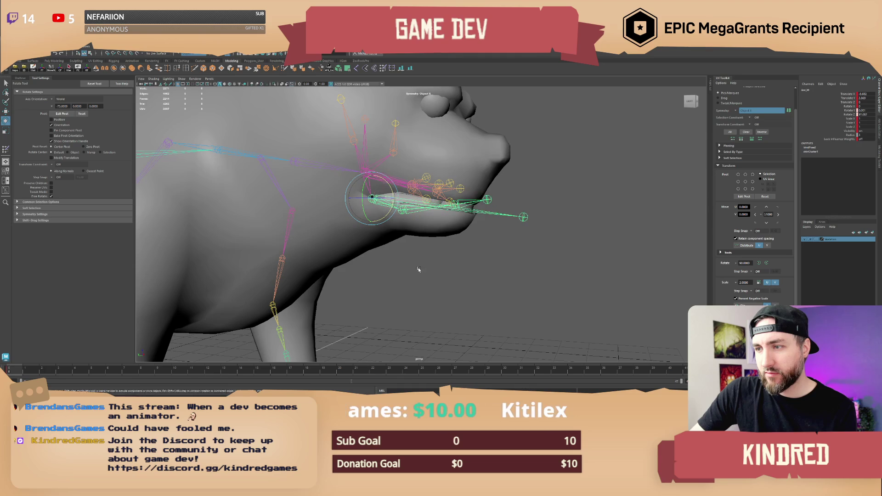
{"action": "left_click", "coordinate": [439, 258]}
{"action": "mouse_move", "coordinate": [439, 257]}
{"action": "left_mouse_down", "text": "alt"}
{"action": "mouse_move", "coordinate": [428, 250]}
{"action": "mouse_move", "coordinate": [439, 258]}
{"action": "left_mouse_up", "text": "alt"}
{"action": "left_click_drag", "start_coordinate": [431, 265], "coordinate": [398, 261], "text": "alt"}
{"action": "mouse_move", "coordinate": [349, 215]}
{"action": "left_mouse_down"}
{"action": "mouse_move", "coordinate": [296, 265]}
{"action": "mouse_move", "coordinate": [427, 276]}
{"action": "mouse_move", "coordinate": [469, 294]}
{"action": "left_mouse_up"}
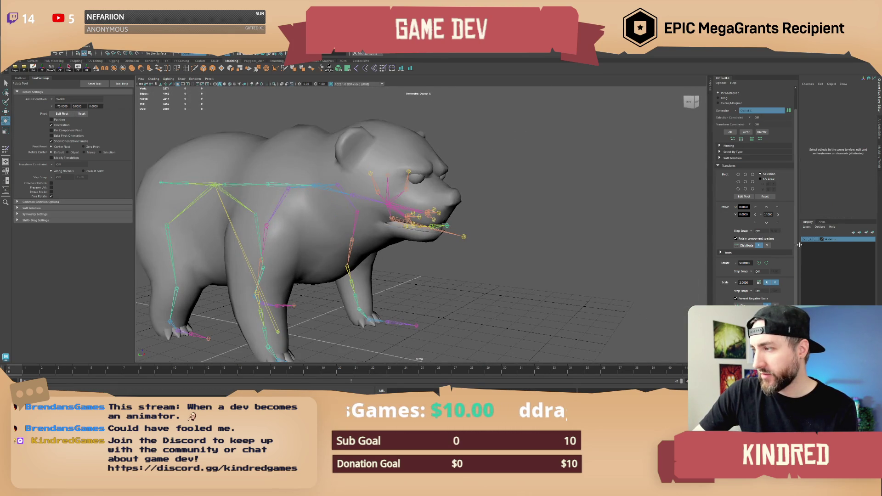
Hide the skeleton layer and inspect the bear's open mouth from below.
{"action": "left_click", "coordinate": [805, 239]}
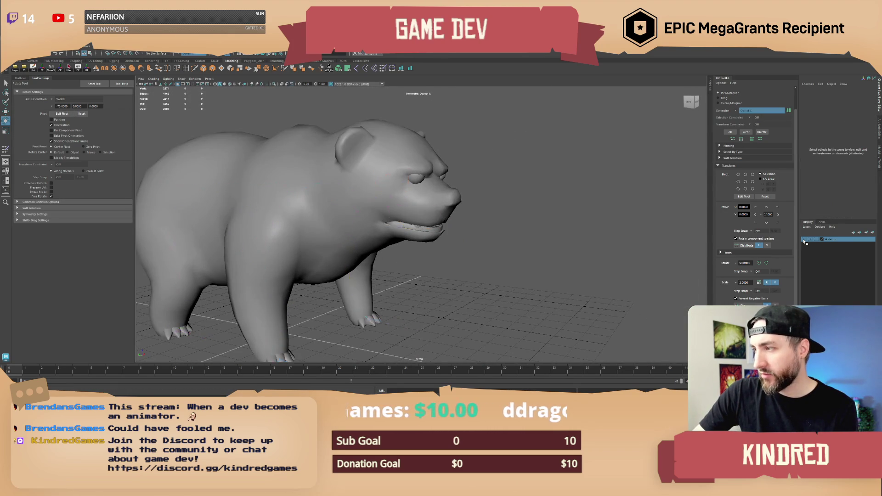
{"action": "mouse_move", "coordinate": [413, 260]}
{"action": "left_mouse_down", "text": "alt"}
{"action": "mouse_move", "coordinate": [434, 263]}
{"action": "mouse_move", "coordinate": [412, 265]}
{"action": "mouse_move", "coordinate": [403, 250]}
{"action": "left_mouse_up", "text": "alt"}
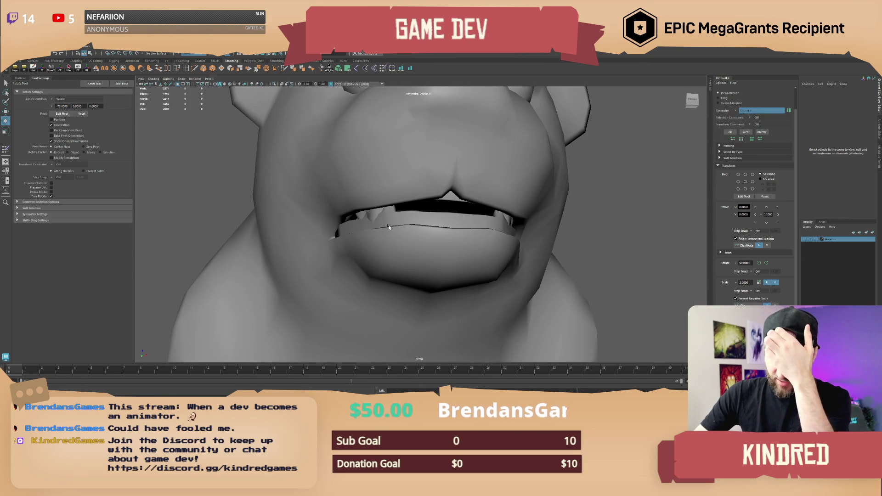
{"action": "mouse_move", "coordinate": [420, 233]}
{"action": "left_mouse_down", "text": "alt"}
{"action": "mouse_move", "coordinate": [451, 226]}
{"action": "mouse_move", "coordinate": [433, 216]}
{"action": "mouse_move", "coordinate": [441, 232]}
{"action": "mouse_move", "coordinate": [430, 253]}
{"action": "mouse_move", "coordinate": [460, 252]}
{"action": "left_mouse_up", "text": "alt"}
{"action": "scroll", "coordinate": [428, 252], "scroll_direction": "down", "scroll_amount": 5}
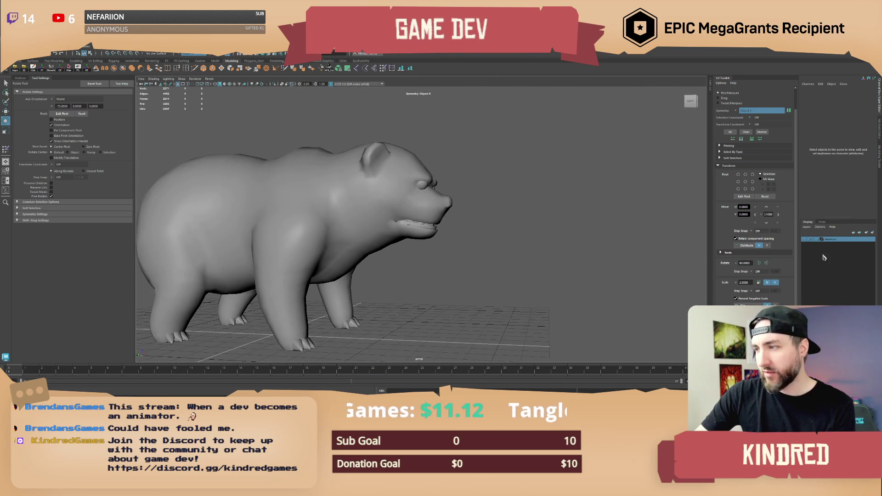
{"action": "left_click", "coordinate": [27, 370]}
{"action": "scroll", "coordinate": [456, 272], "scroll_direction": "up", "scroll_amount": 5}
{"action": "left_click_drag", "start_coordinate": [457, 276], "coordinate": [449, 262], "text": "alt"}
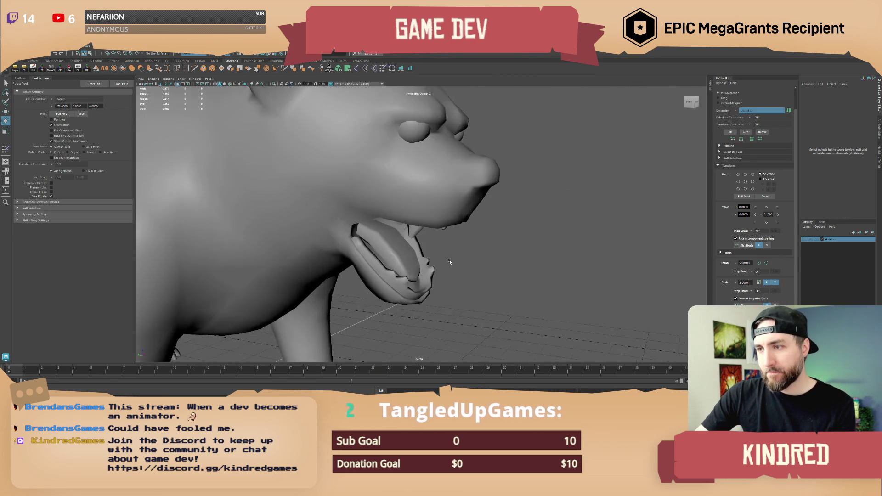
{"action": "key", "text": "bracketleft"}
Mirror the bear mesh's skin weights with Positive to negative turned off.
{"action": "left_click", "coordinate": [345, 186]}
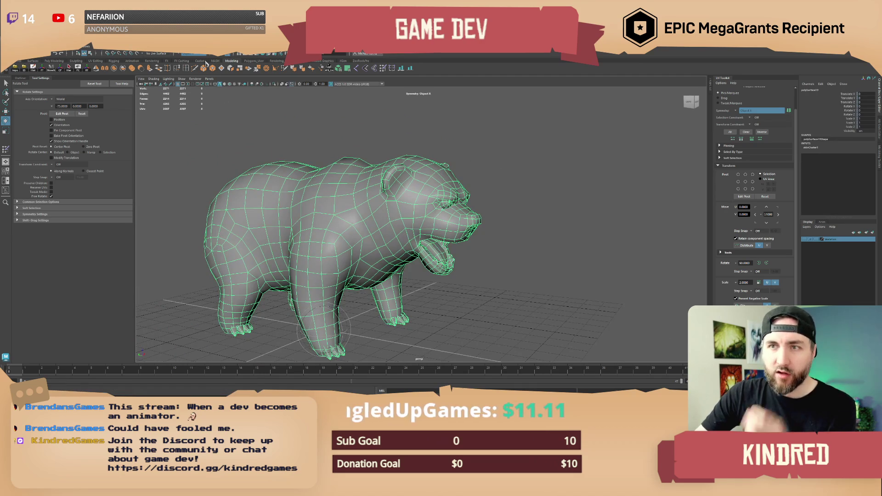
{"action": "left_click", "coordinate": [115, 52]}
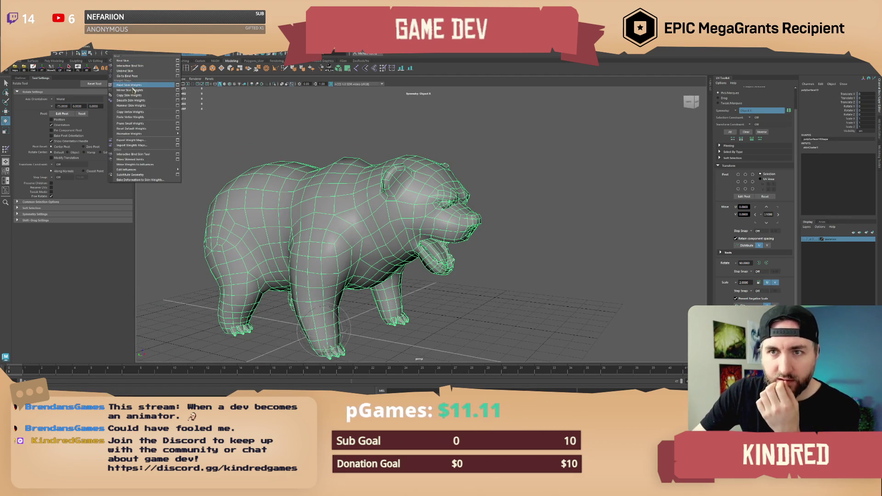
{"action": "left_click", "coordinate": [178, 91]}
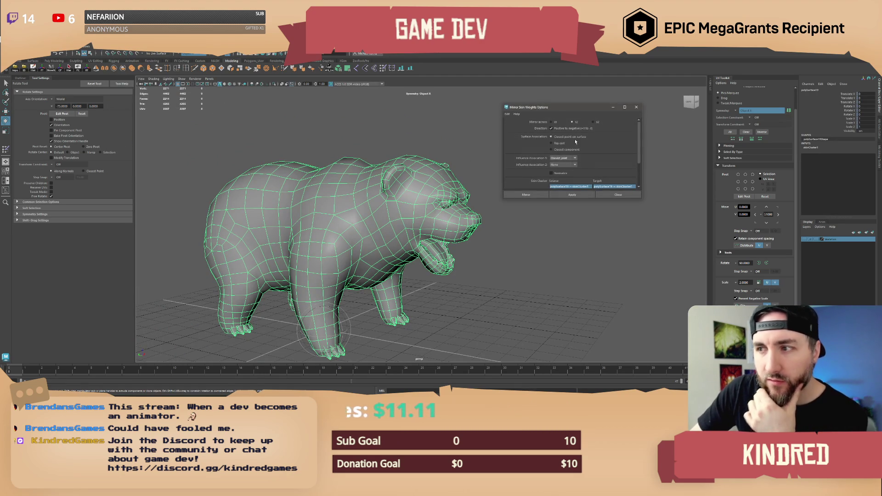
{"action": "left_click_drag", "start_coordinate": [570, 112], "coordinate": [562, 112]}
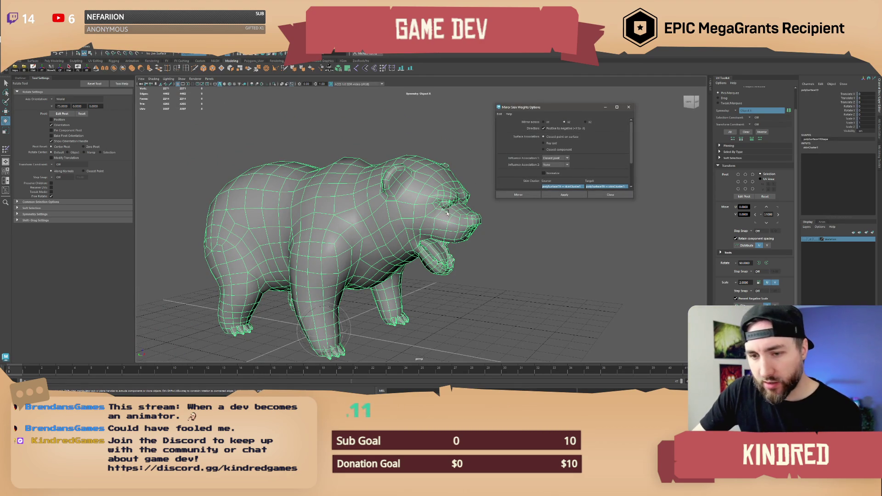
{"action": "mouse_move", "coordinate": [447, 212]}
{"action": "left_mouse_down", "text": "alt"}
{"action": "mouse_move", "coordinate": [542, 172]}
{"action": "mouse_move", "coordinate": [542, 133]}
{"action": "left_mouse_up", "text": "alt"}
{"action": "left_click", "coordinate": [544, 128]}
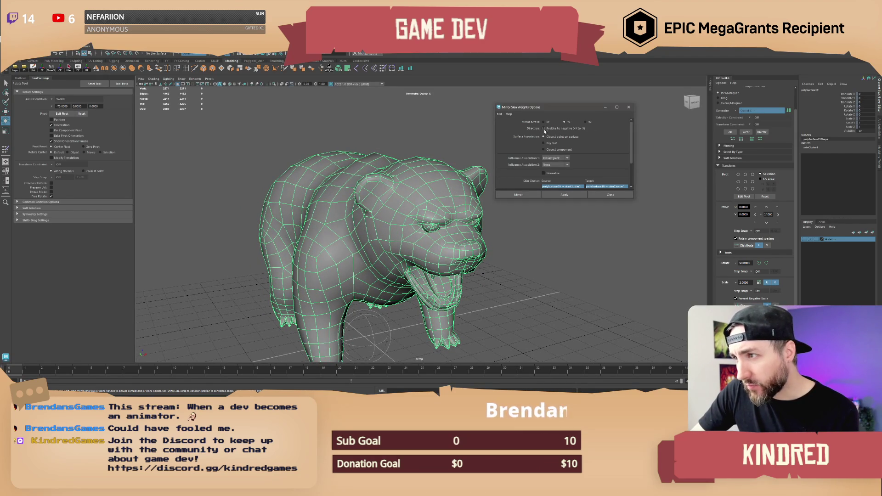
{"action": "left_click_drag", "start_coordinate": [454, 209], "coordinate": [554, 204], "text": "alt"}
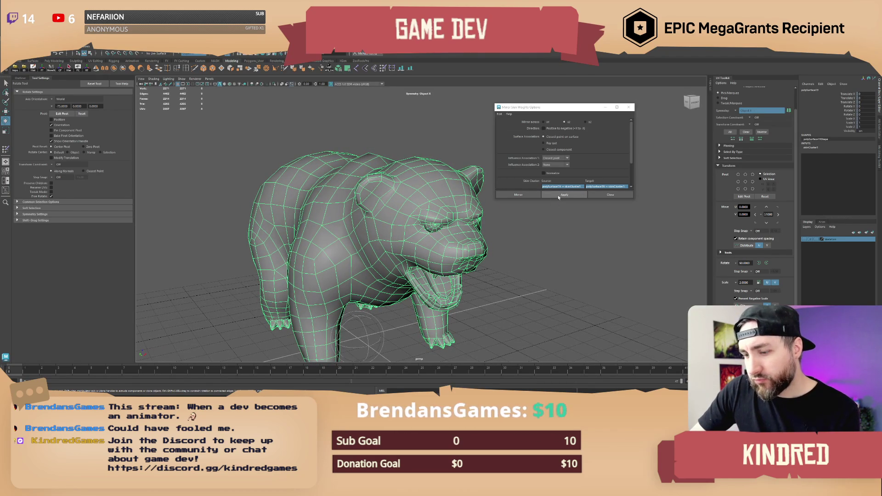
{"action": "left_click", "coordinate": [559, 197]}
{"action": "left_click", "coordinate": [559, 197]}
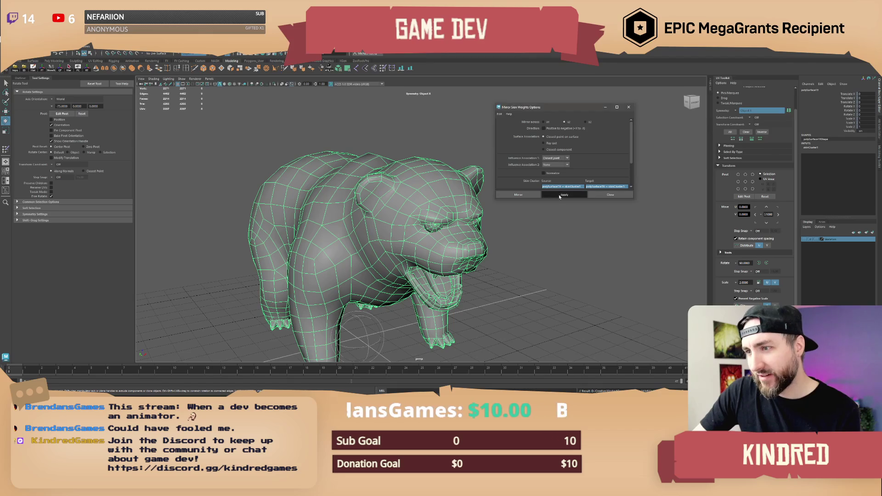
Show the skeleton layer again and orbit to a side view of the bear.
{"action": "mouse_move", "coordinate": [555, 208]}
{"action": "left_mouse_down", "text": "alt"}
{"action": "mouse_move", "coordinate": [758, 249]}
{"action": "mouse_move", "coordinate": [817, 246]}
{"action": "left_mouse_up", "text": "alt"}
{"action": "left_click", "coordinate": [805, 243]}
{"action": "mouse_move", "coordinate": [616, 248]}
{"action": "left_mouse_down", "text": "alt"}
{"action": "mouse_move", "coordinate": [429, 252]}
{"action": "mouse_move", "coordinate": [428, 232]}
{"action": "mouse_move", "coordinate": [438, 238]}
{"action": "left_mouse_up", "text": "alt"}
Swing a front-leg joint to test the skinning, then undo the rotation.
{"action": "left_click", "coordinate": [405, 211]}
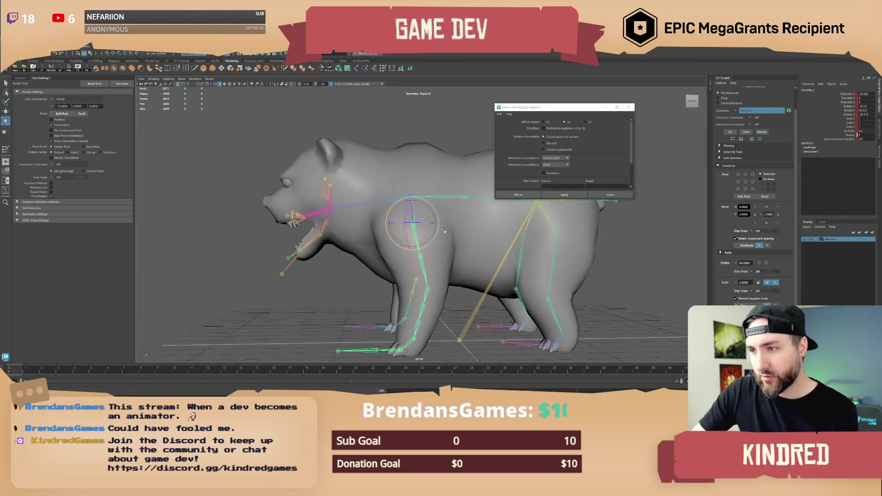
{"action": "mouse_move", "coordinate": [402, 209]}
{"action": "left_mouse_down"}
{"action": "mouse_move", "coordinate": [374, 212]}
{"action": "mouse_move", "coordinate": [427, 194]}
{"action": "mouse_move", "coordinate": [426, 255]}
{"action": "mouse_move", "coordinate": [389, 261]}
{"action": "left_mouse_up"}
{"action": "key", "text": "ctrl+z"}
{"action": "left_click", "coordinate": [279, 247]}
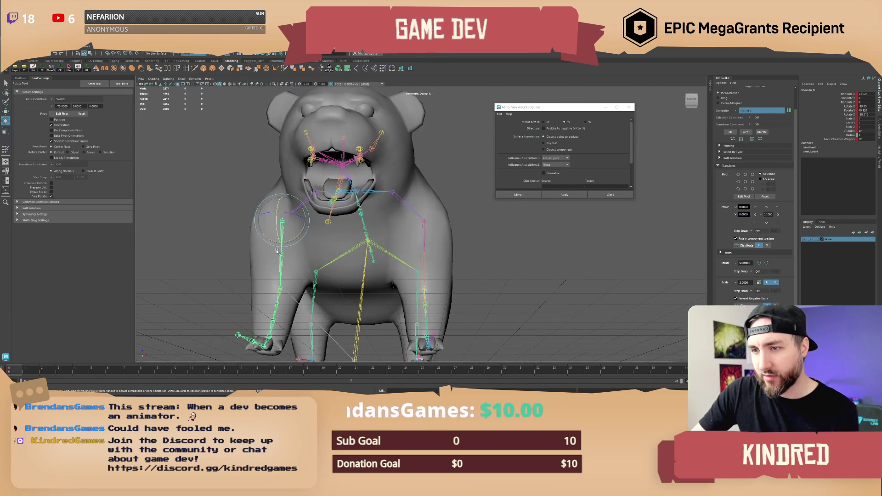
{"action": "left_click_drag", "start_coordinate": [278, 247], "coordinate": [308, 155], "text": "alt"}
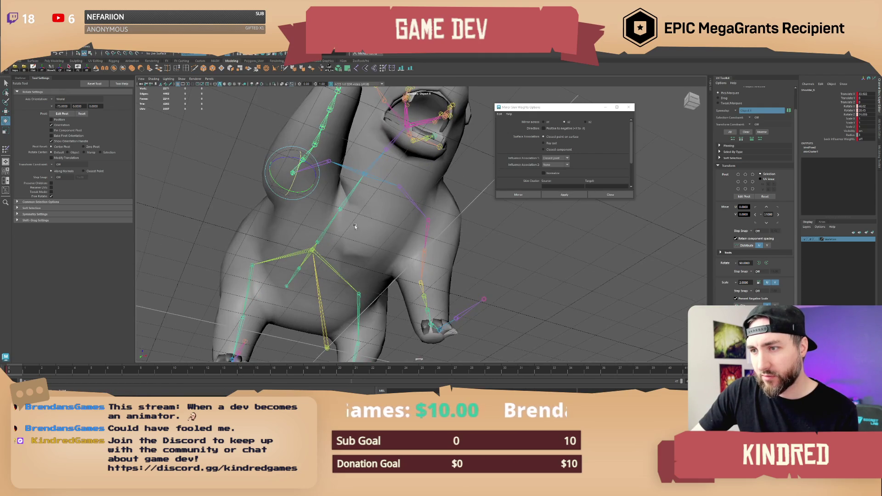
{"action": "left_click_drag", "start_coordinate": [355, 227], "coordinate": [478, 281], "text": "alt"}
{"action": "left_click", "coordinate": [478, 282]}
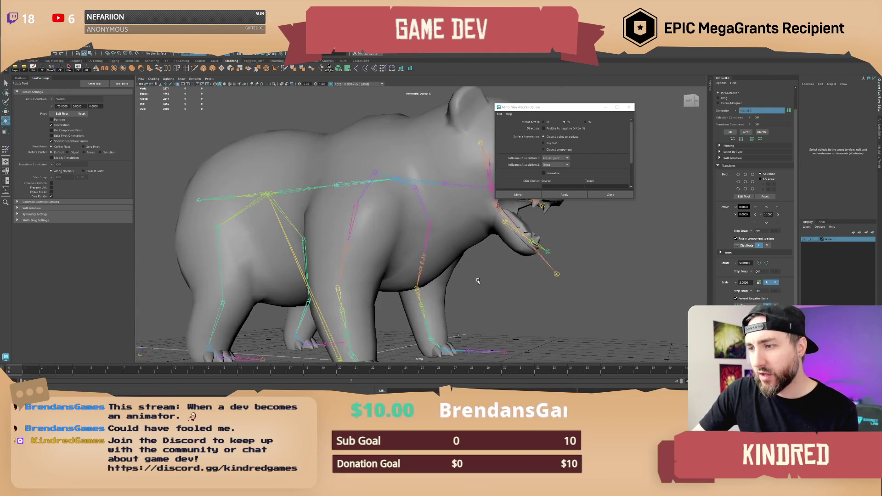
{"action": "scroll", "coordinate": [478, 281], "scroll_direction": "down", "scroll_amount": 3}
Close the mirror dialog and export the skeleton Group plus bear mesh as FBX.
{"action": "mouse_move", "coordinate": [606, 111]}
{"action": "left_mouse_down"}
{"action": "mouse_move", "coordinate": [590, 112]}
{"action": "mouse_move", "coordinate": [504, 216]}
{"action": "mouse_move", "coordinate": [508, 193]}
{"action": "mouse_move", "coordinate": [445, 262]}
{"action": "mouse_move", "coordinate": [144, 133]}
{"action": "left_mouse_up"}
{"action": "left_click", "coordinate": [615, 110]}
{"action": "left_click", "coordinate": [20, 78]}
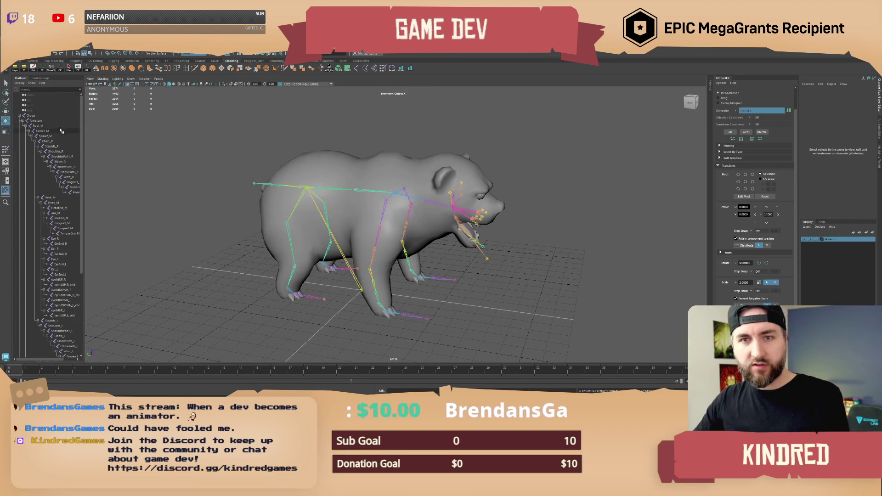
{"action": "left_click", "coordinate": [32, 116]}
{"action": "left_click", "coordinate": [281, 169]}
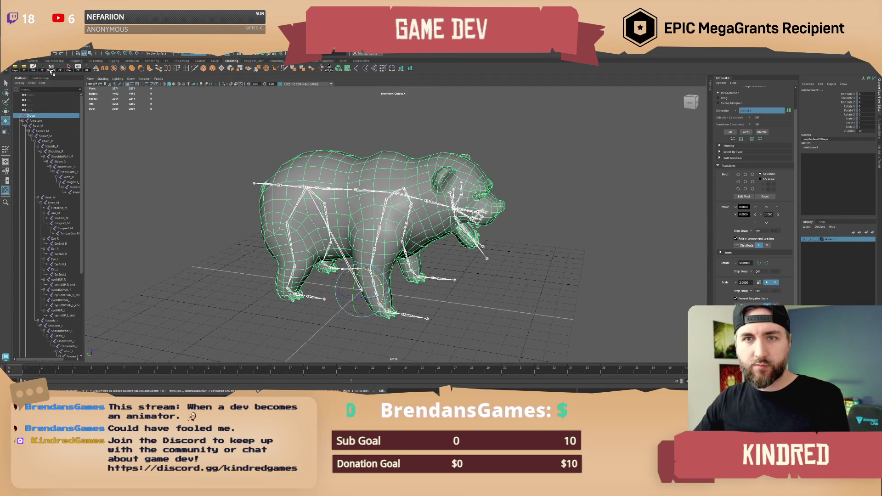
{"action": "left_click", "coordinate": [24, 67]}
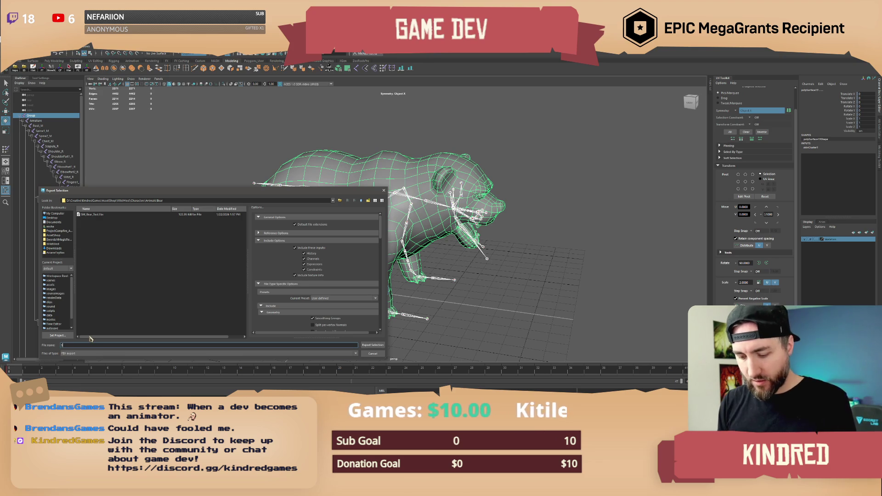
{"action": "type", "text": "SK_Bear"}
{"action": "key", "text": "Return"}
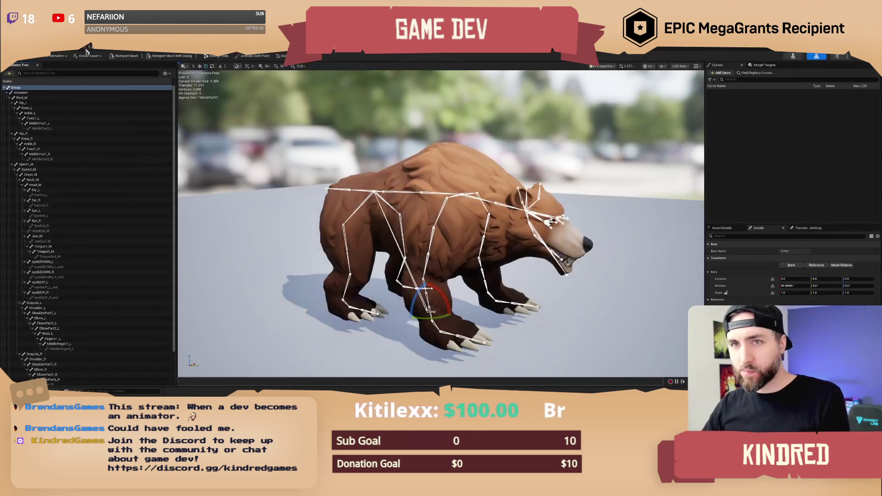
Browse the Content Browser into Characters > Animals > Bear.
{"action": "left_click", "coordinate": [90, 47]}
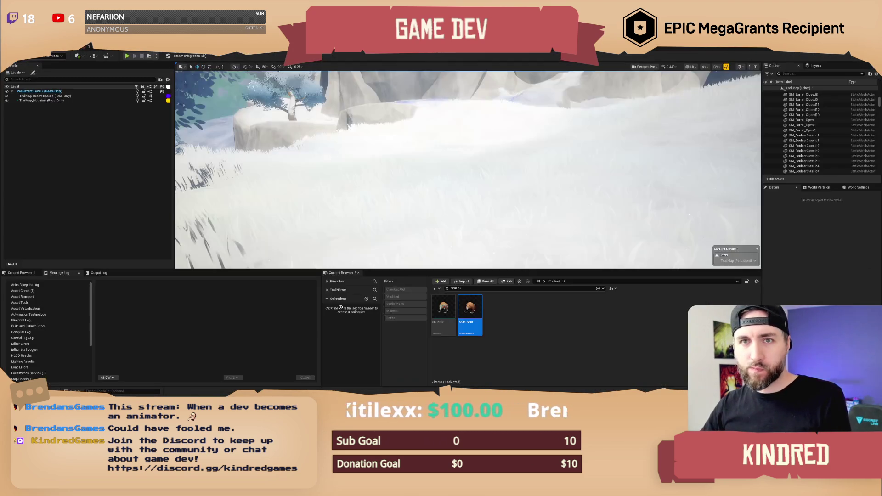
{"action": "left_click", "coordinate": [468, 292]}
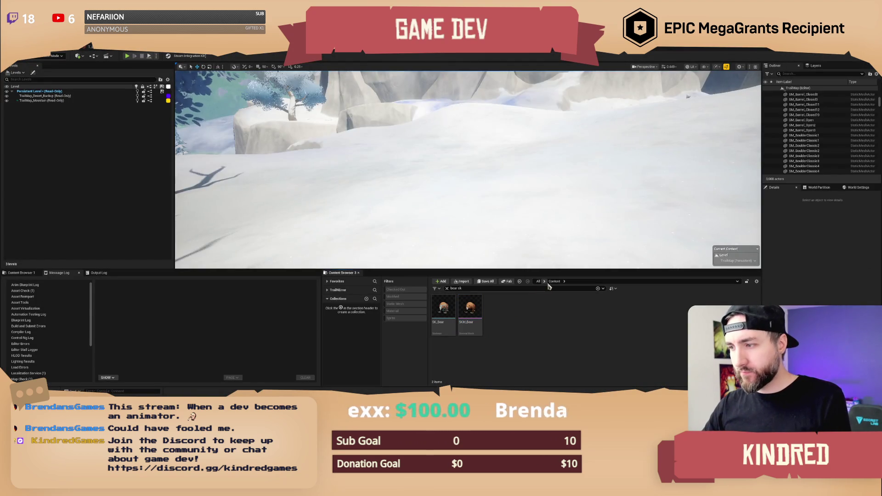
{"action": "left_click", "coordinate": [447, 288]}
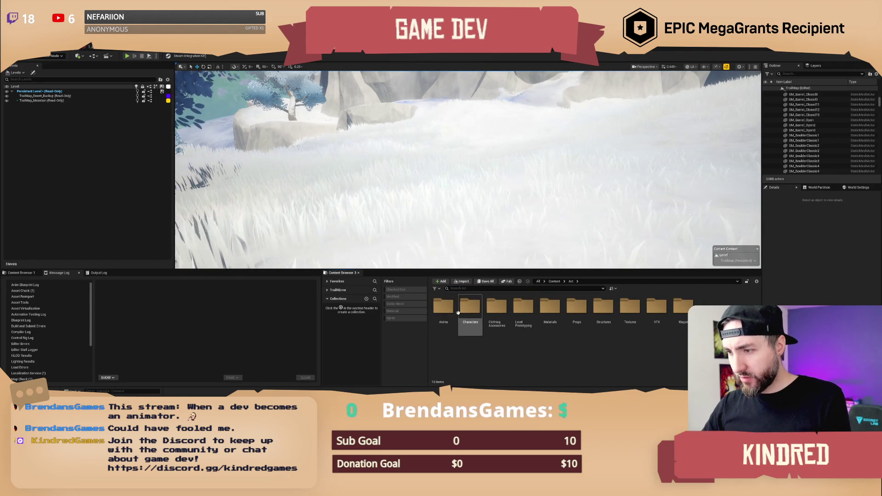
{"action": "left_click", "coordinate": [468, 306]}
{"action": "double_click", "coordinate": [469, 306]}
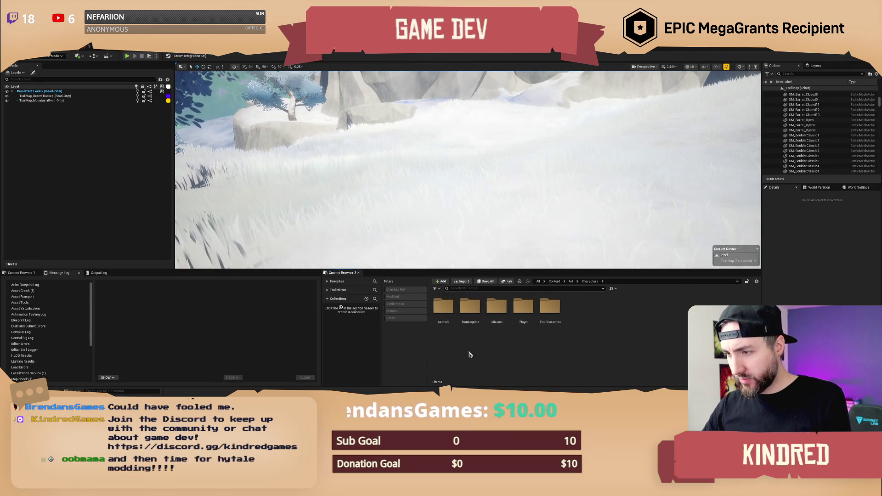
{"action": "double_click", "coordinate": [444, 313]}
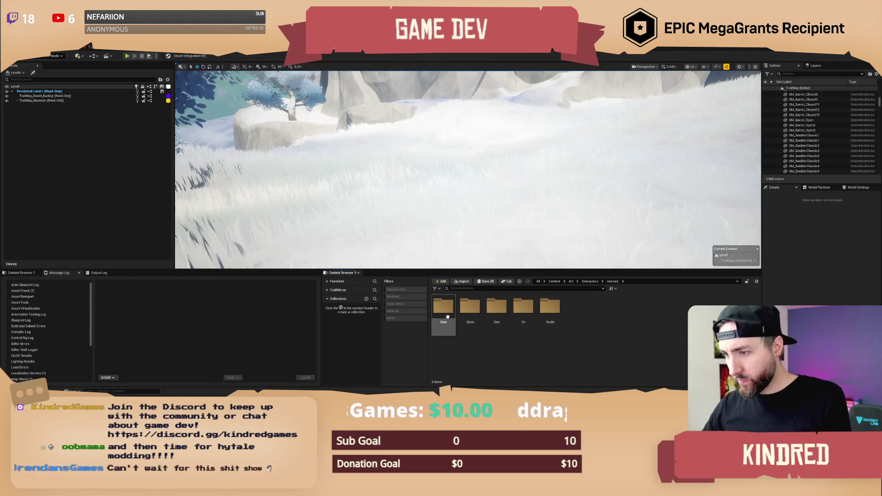
{"action": "left_click", "coordinate": [444, 316]}
{"action": "double_click", "coordinate": [445, 316]}
Import the exported bear FBX from the Bear folder on disk into this content folder.
{"action": "right_click", "coordinate": [493, 326]}
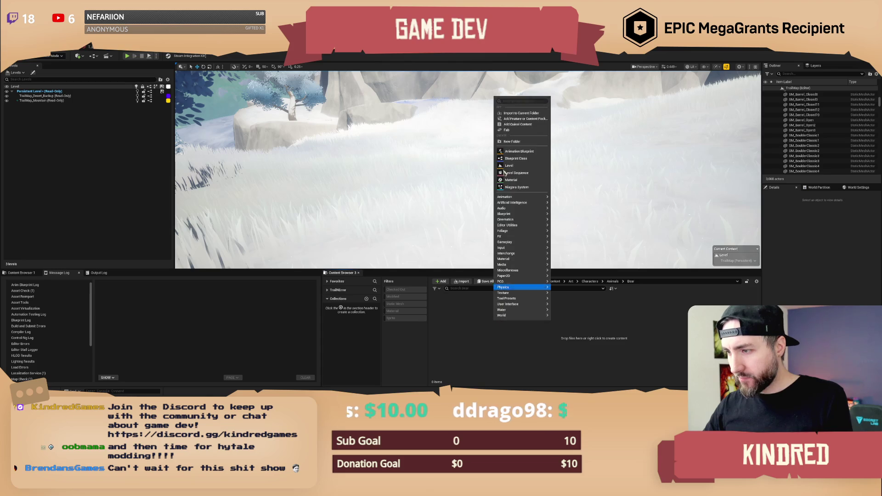
{"action": "left_click", "coordinate": [504, 118]}
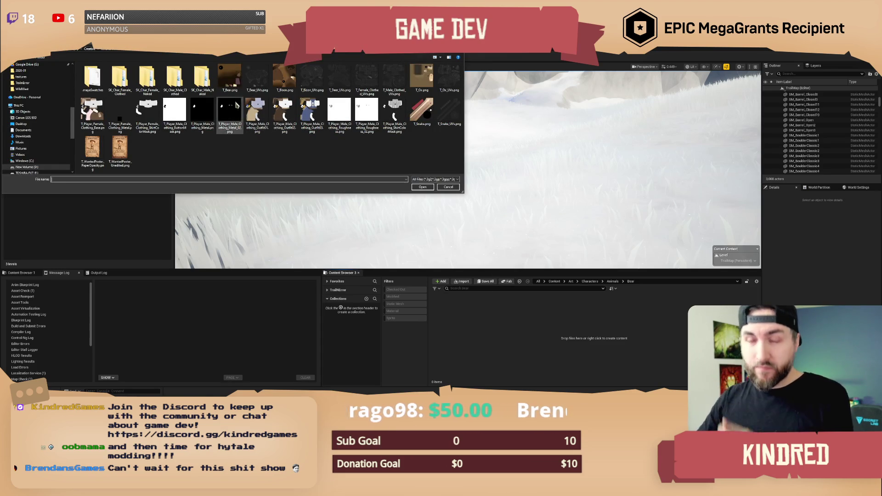
{"action": "left_click", "coordinate": [174, 54]}
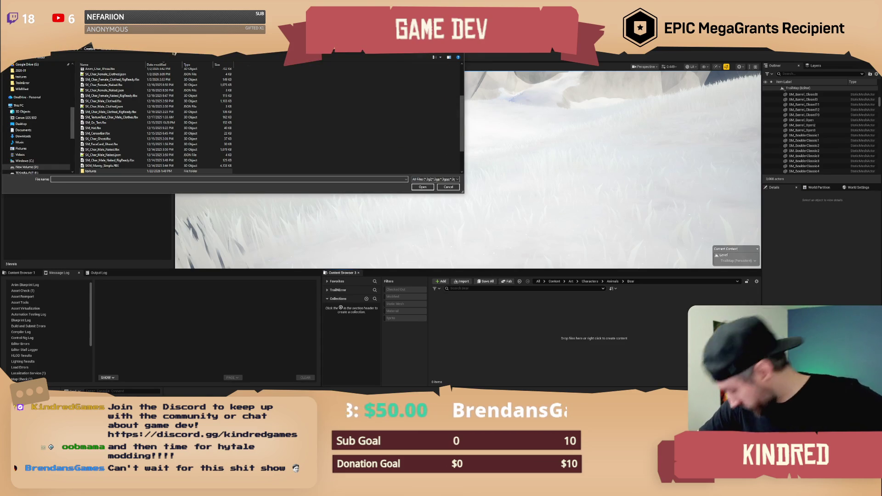
{"action": "scroll", "coordinate": [117, 142], "scroll_direction": "down", "scroll_amount": 2}
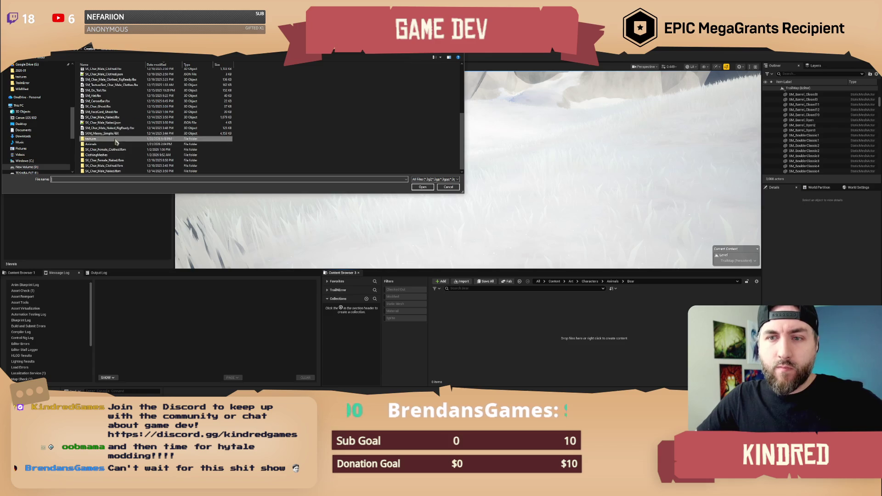
{"action": "scroll", "coordinate": [116, 143], "scroll_direction": "up", "scroll_amount": 6}
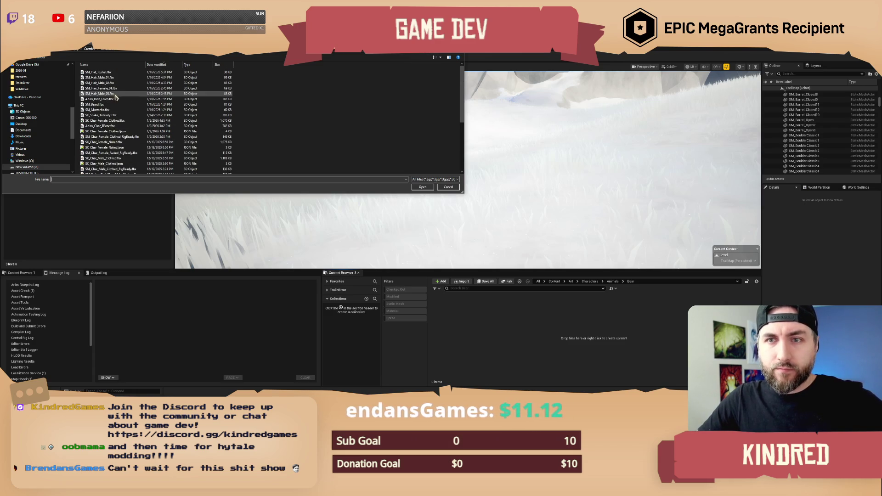
{"action": "key", "text": "alt+Up"}
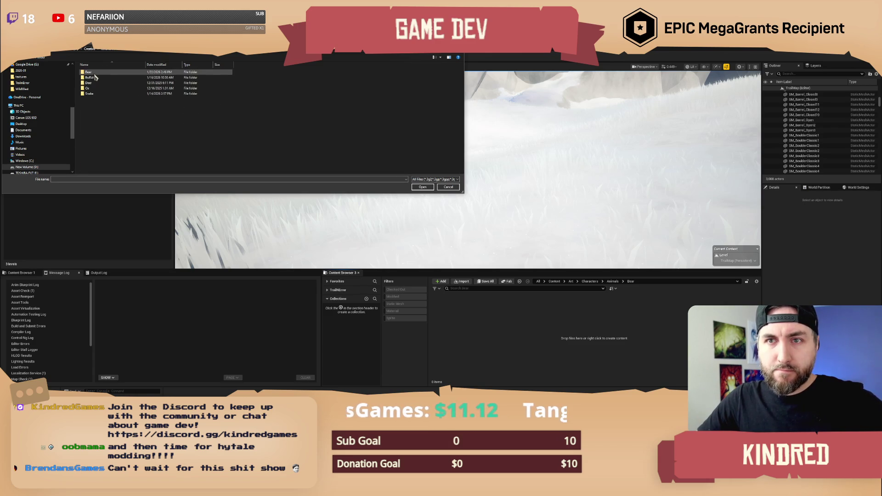
{"action": "double_click", "coordinate": [95, 78]}
{"action": "double_click", "coordinate": [104, 82]}
{"action": "double_click", "coordinate": [104, 82]}
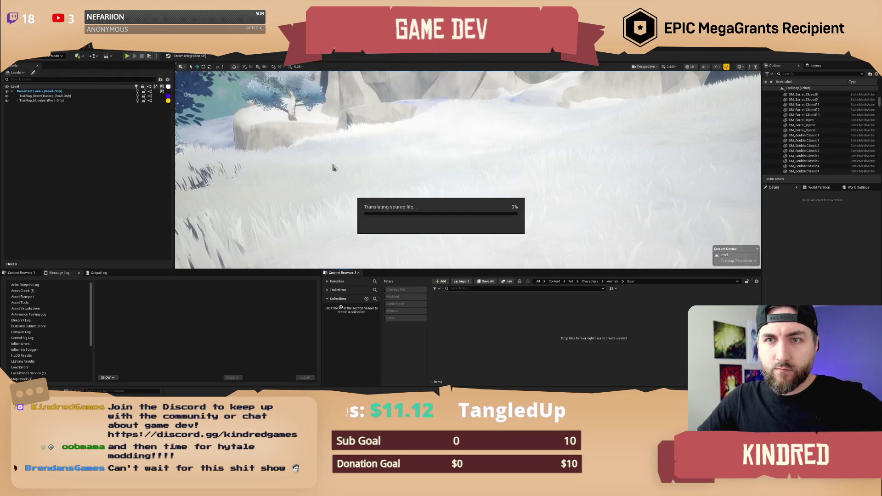
Import the bear using SK_Bear as its skeleton.
{"action": "scroll", "coordinate": [492, 258], "scroll_direction": "down", "scroll_amount": 2}
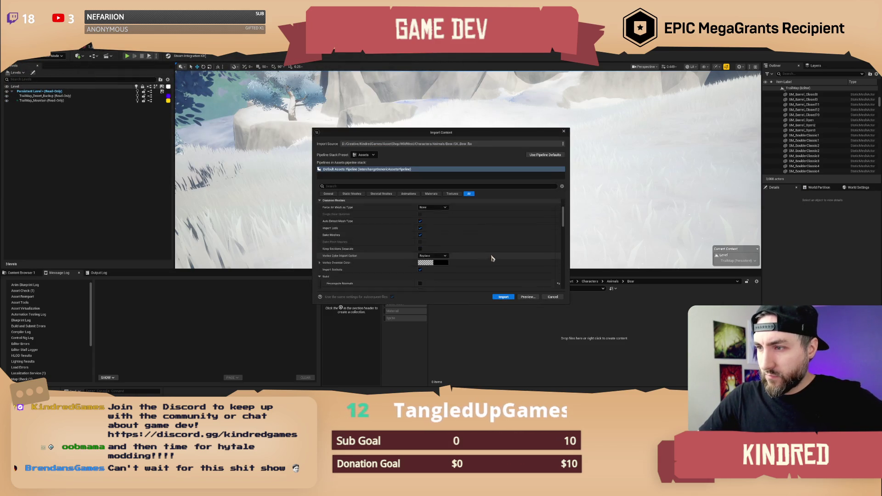
{"action": "scroll", "coordinate": [491, 258], "scroll_direction": "down", "scroll_amount": 5}
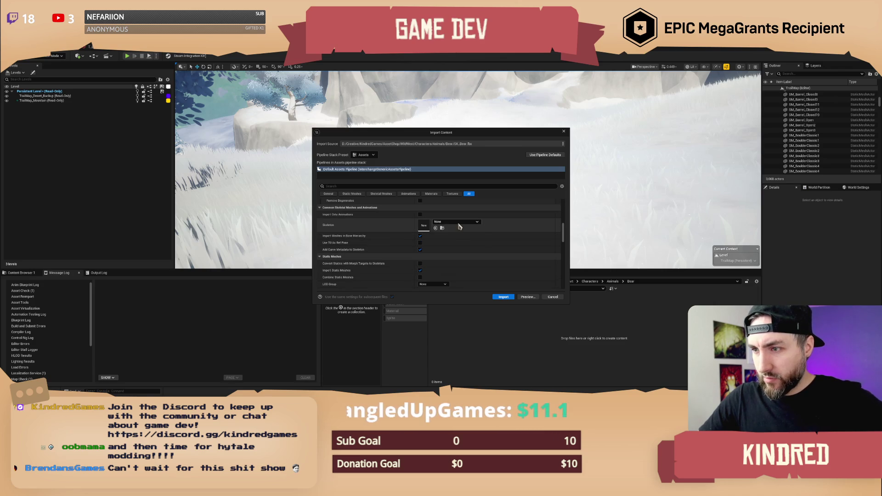
{"action": "left_click", "coordinate": [460, 225]}
{"action": "type", "text": "bear"}
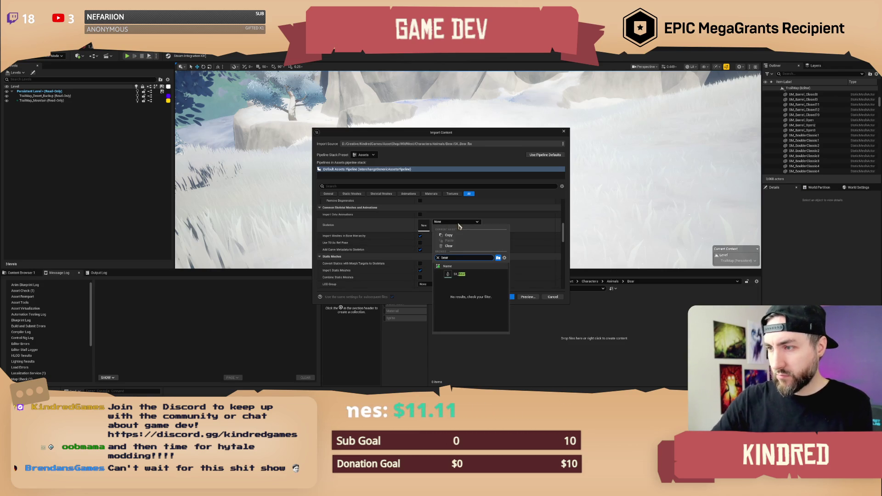
{"action": "left_click", "coordinate": [462, 278]}
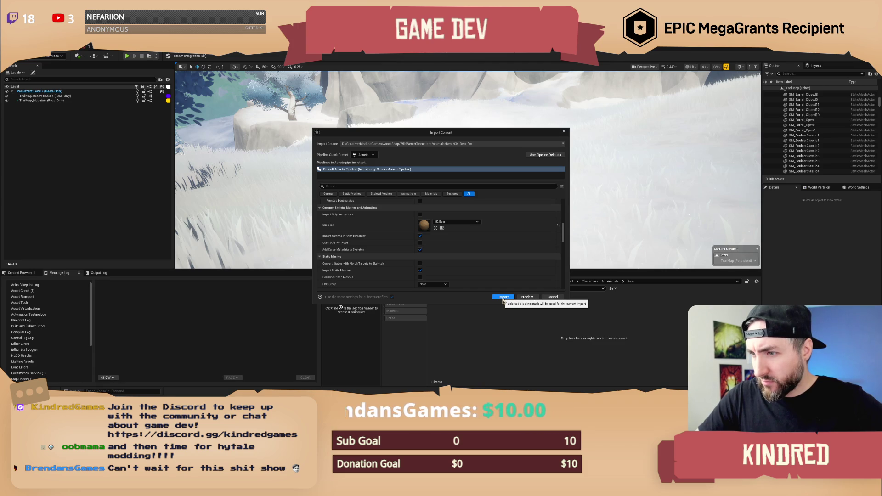
{"action": "left_click", "coordinate": [504, 297]}
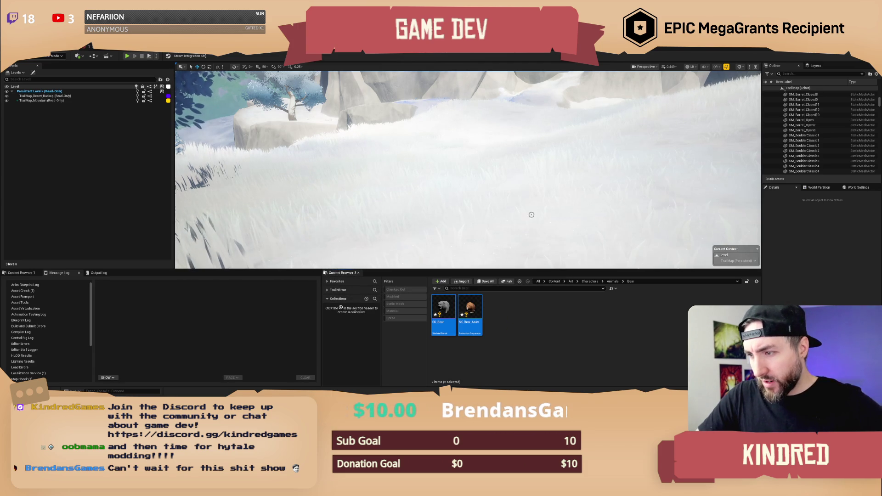
Force delete SK_Bear_Anim and drag SK_Bear onto the snow in the level.
{"action": "right_click_drag", "start_coordinate": [528, 212], "coordinate": [577, 212]}
{"action": "left_click", "coordinate": [504, 316]}
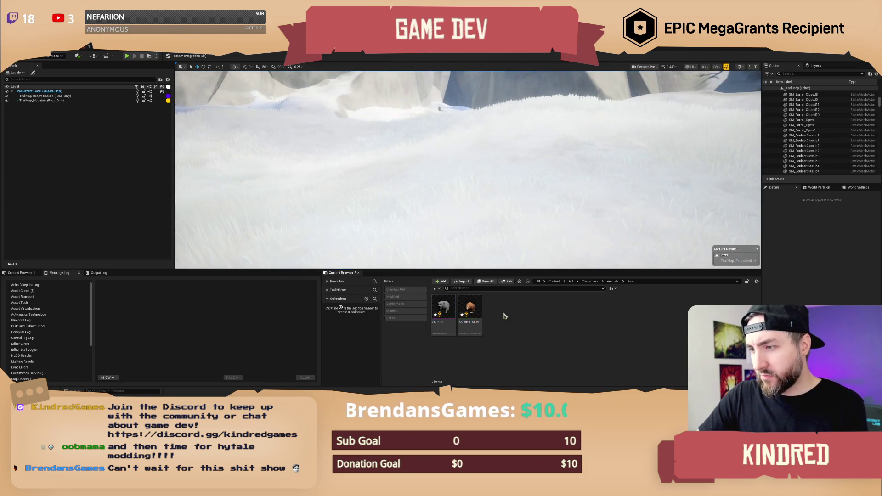
{"action": "left_click", "coordinate": [471, 307]}
{"action": "key", "text": "Delete"}
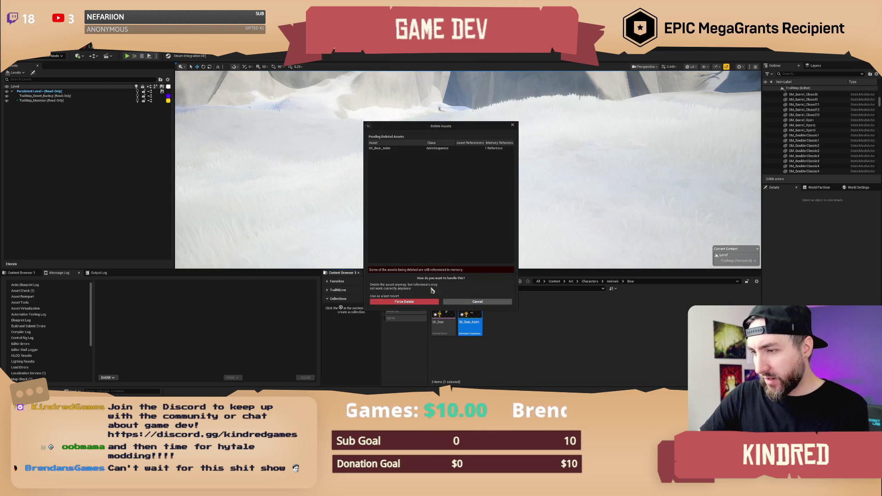
{"action": "left_click", "coordinate": [414, 303]}
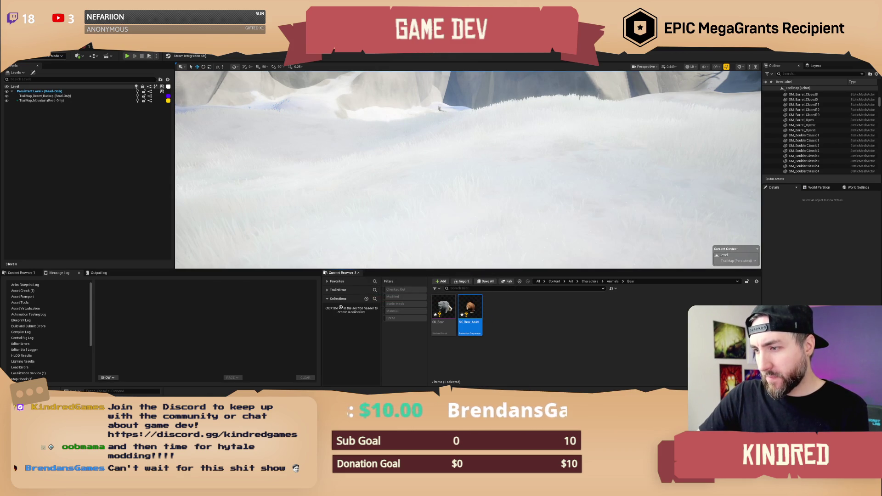
{"action": "mouse_move", "coordinate": [500, 221]}
{"action": "right_mouse_down"}
{"action": "mouse_move", "coordinate": [483, 214]}
{"action": "mouse_move", "coordinate": [483, 271]}
{"action": "right_mouse_up"}
{"action": "left_click_drag", "start_coordinate": [446, 310], "coordinate": [488, 182]}
Frame the bear and assign the brown MI_Bear material instance to its mesh.
{"action": "key", "text": "f"}
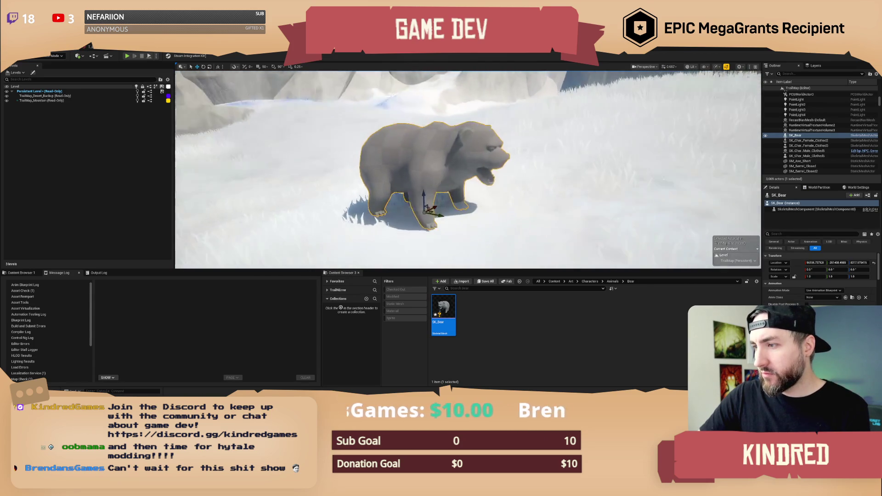
{"action": "left_click", "coordinate": [822, 297]}
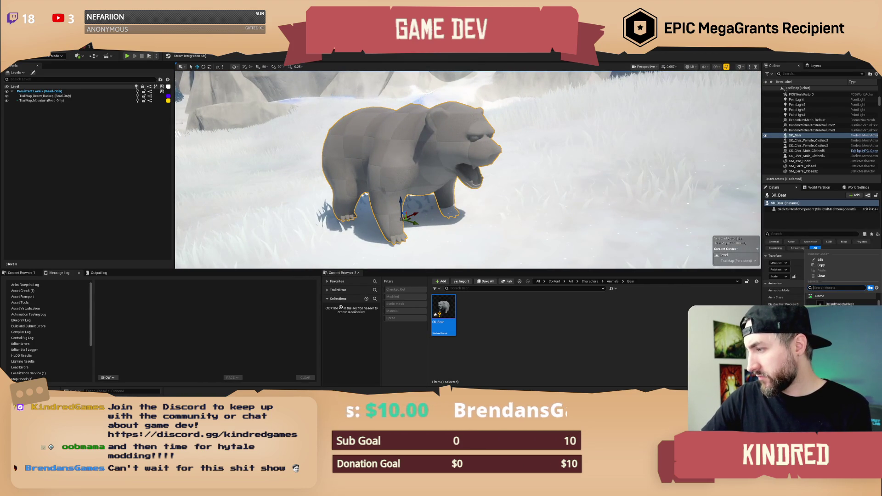
{"action": "left_click", "coordinate": [552, 349]}
{"action": "scroll", "coordinate": [818, 275], "scroll_direction": "down", "scroll_amount": 3}
{"action": "left_click", "coordinate": [841, 322]}
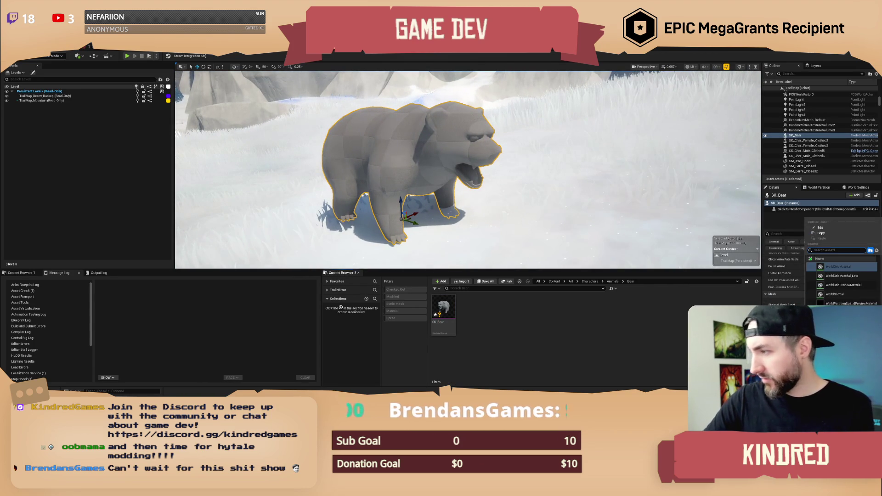
{"action": "type", "text": "bear mi"}
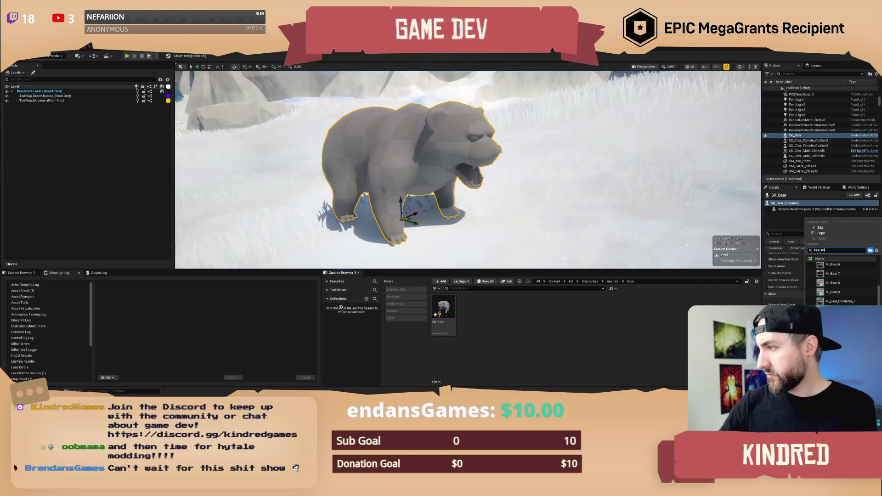
{"action": "left_click", "coordinate": [832, 292]}
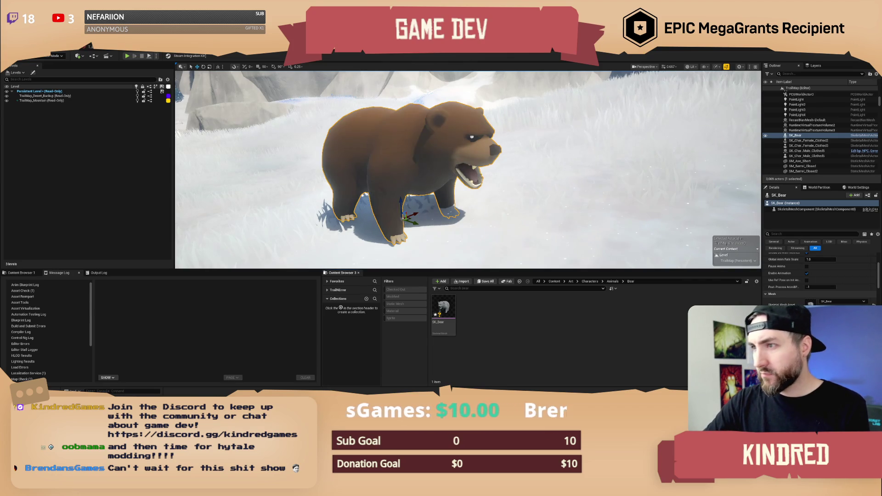
{"action": "mouse_move", "coordinate": [547, 250]}
{"action": "right_mouse_down"}
{"action": "mouse_move", "coordinate": [642, 239]}
{"action": "mouse_move", "coordinate": [500, 171]}
{"action": "mouse_move", "coordinate": [464, 168]}
{"action": "right_mouse_up"}
{"action": "scroll", "coordinate": [500, 172], "scroll_direction": "down", "scroll_amount": 1}
{"action": "scroll", "coordinate": [812, 272], "scroll_direction": "up", "scroll_amount": 2}
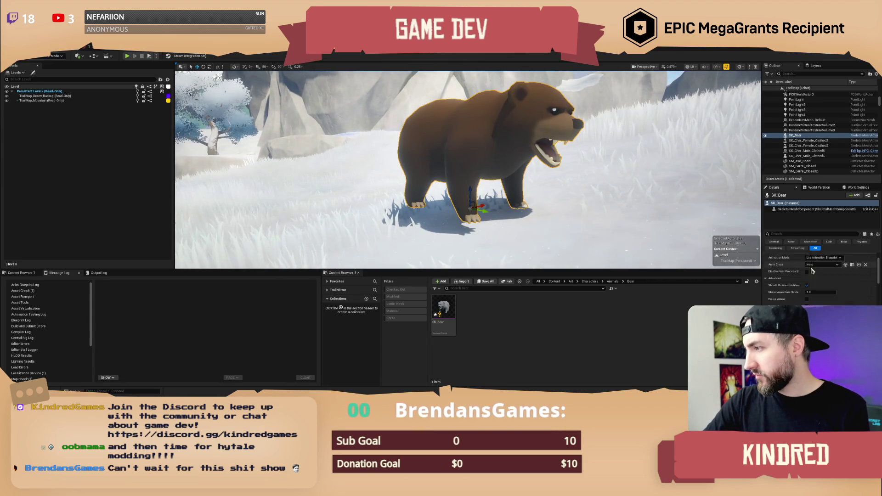
{"action": "scroll", "coordinate": [812, 271], "scroll_direction": "up", "scroll_amount": 2}
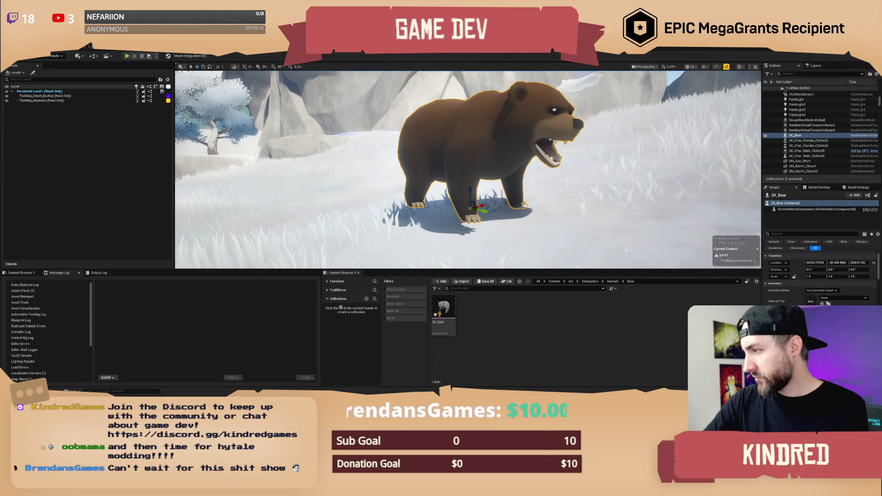
Browse the bear's animation options, then select Anim_Bear_Run_Backward from the Content folder.
{"action": "left_click", "coordinate": [827, 301]}
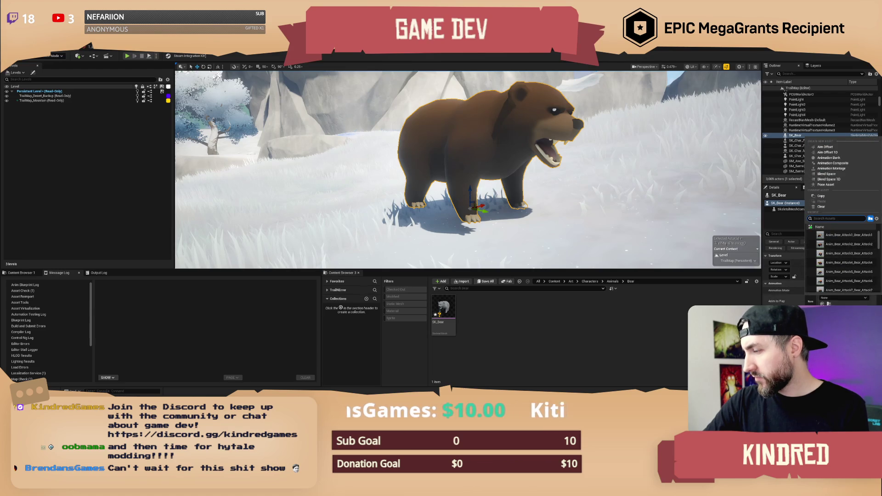
{"action": "key", "text": "Escape"}
{"action": "scroll", "coordinate": [548, 230], "scroll_direction": "down", "scroll_amount": 5}
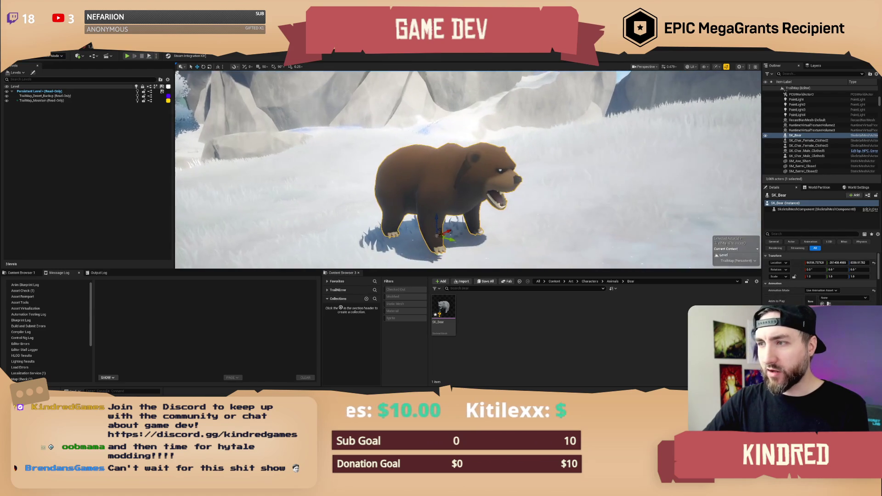
{"action": "left_click", "coordinate": [547, 230]}
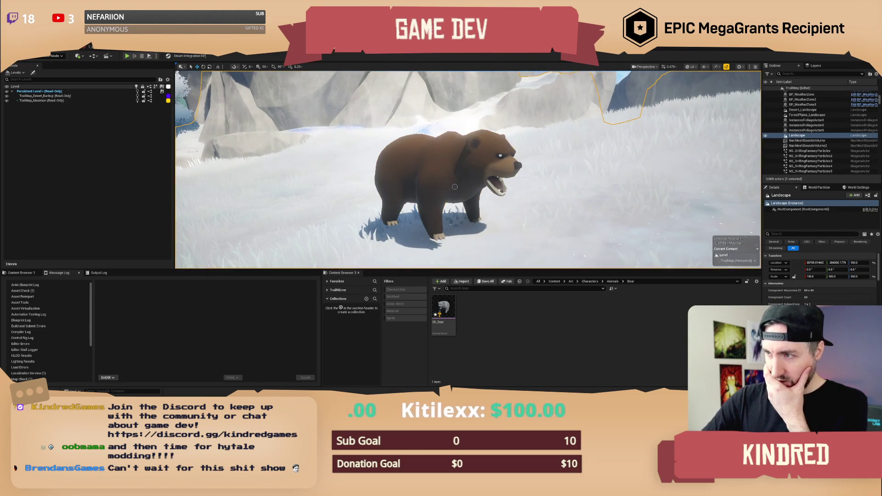
{"action": "left_click", "coordinate": [455, 187]}
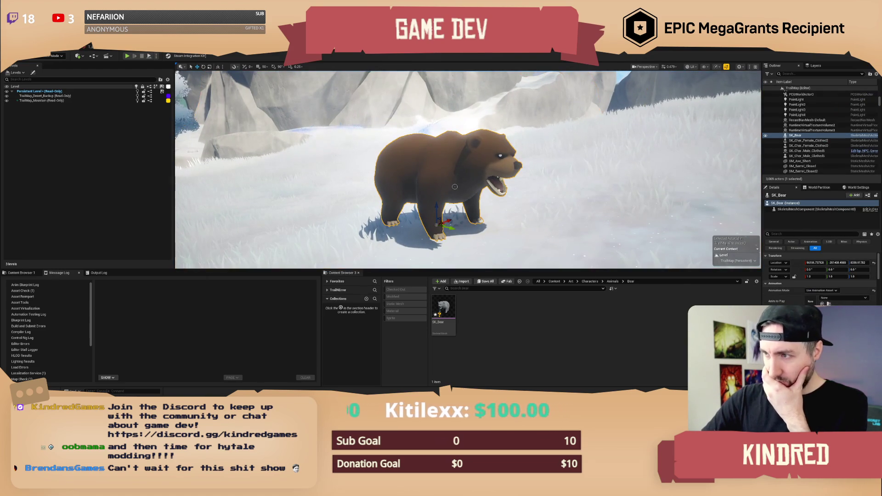
{"action": "left_click", "coordinate": [838, 299]}
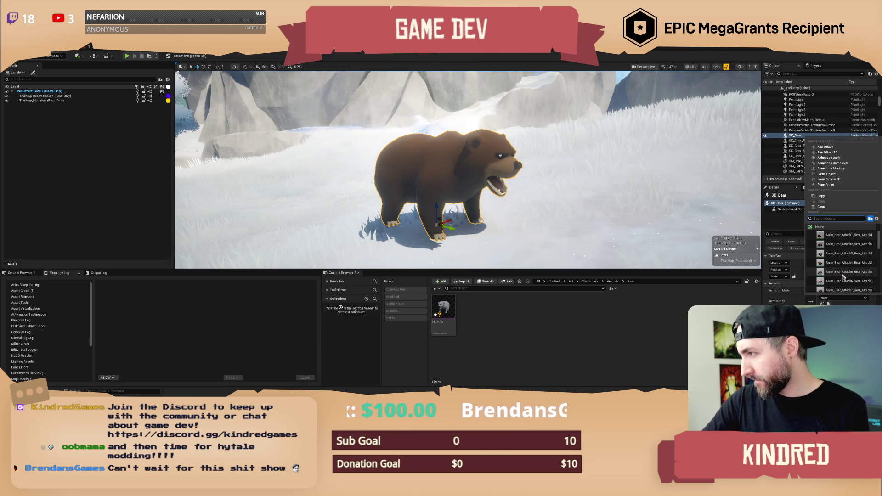
{"action": "scroll", "coordinate": [854, 262], "scroll_direction": "down", "scroll_amount": 2}
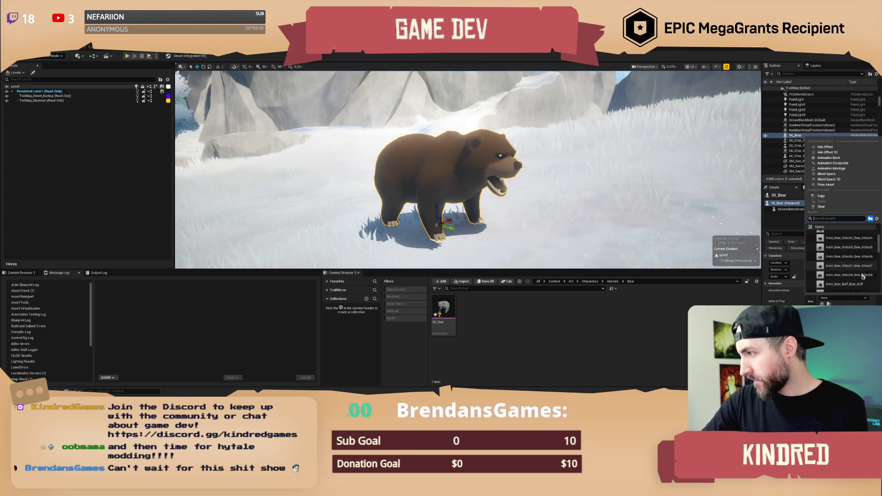
{"action": "scroll", "coordinate": [868, 284], "scroll_direction": "down", "scroll_amount": 2}
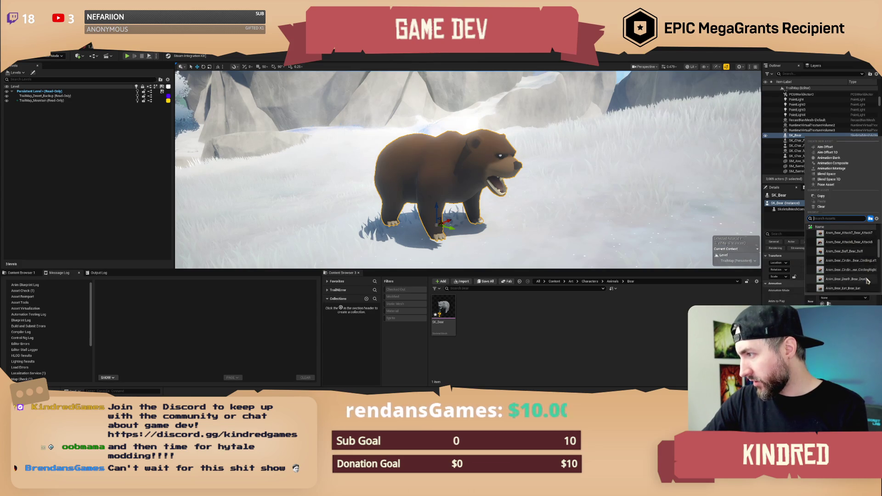
{"action": "left_click", "coordinate": [483, 338]}
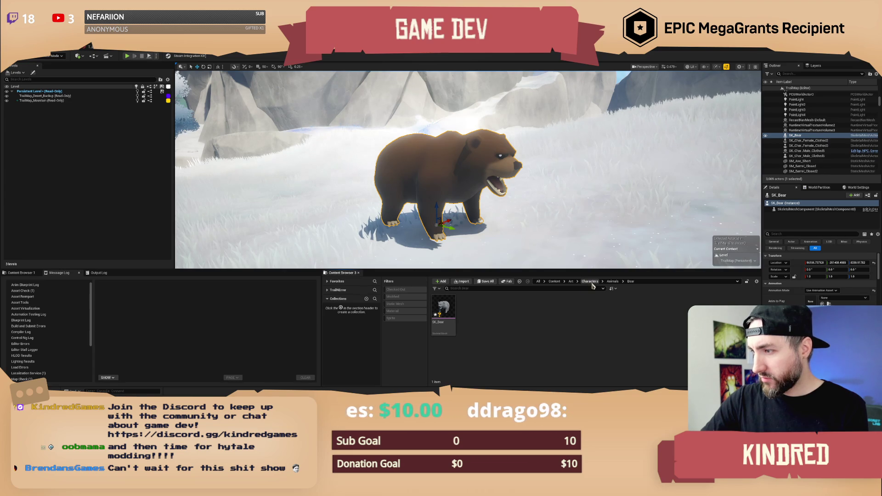
{"action": "left_click", "coordinate": [553, 281]}
{"action": "type", "text": "bear run"}
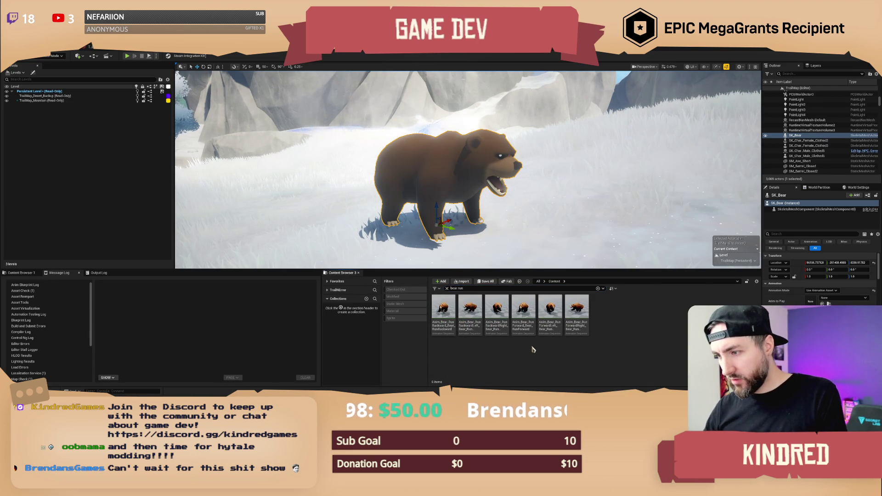
{"action": "left_click", "coordinate": [444, 318]}
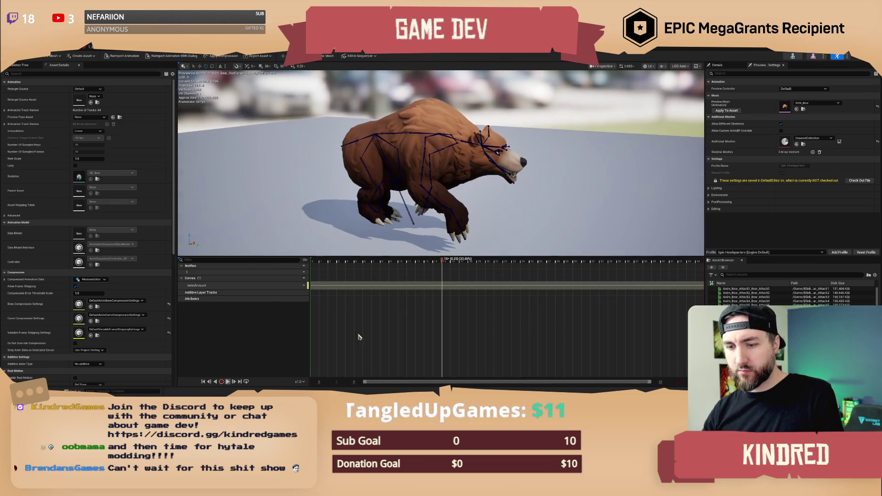
Play the animation previewed on SK_Bear, then switch the preview mesh to textured SKM_Bear.
{"action": "left_click", "coordinate": [816, 103]}
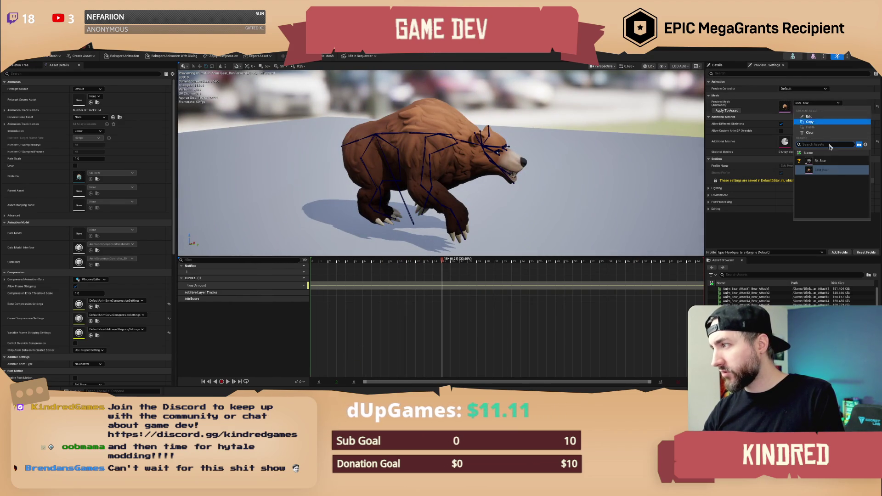
{"action": "left_click", "coordinate": [820, 161]}
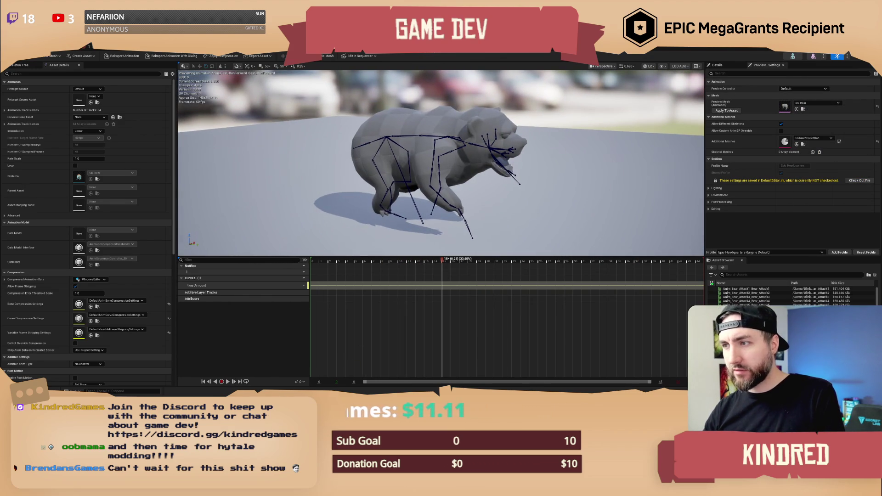
{"action": "left_click", "coordinate": [228, 382]}
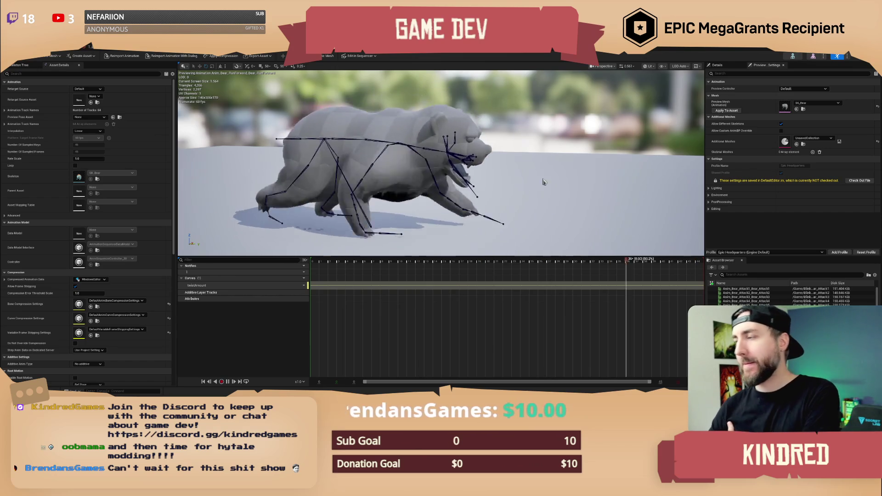
{"action": "left_click", "coordinate": [810, 105]}
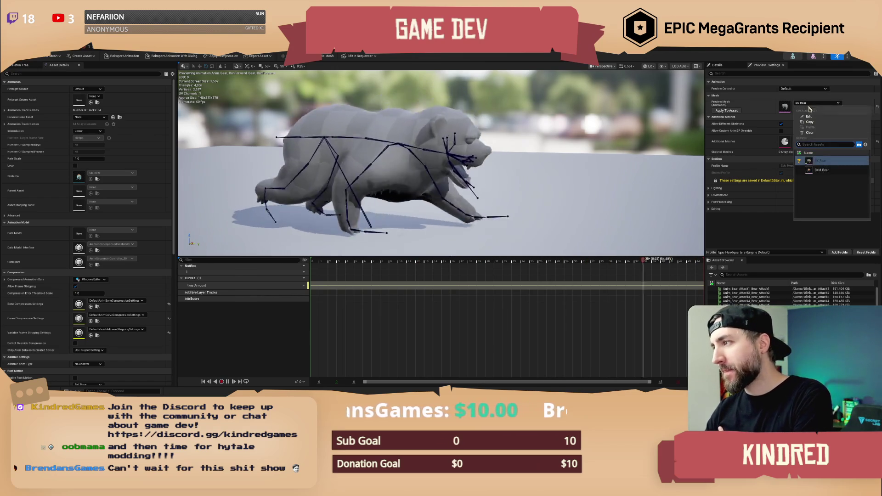
{"action": "left_click", "coordinate": [822, 170]}
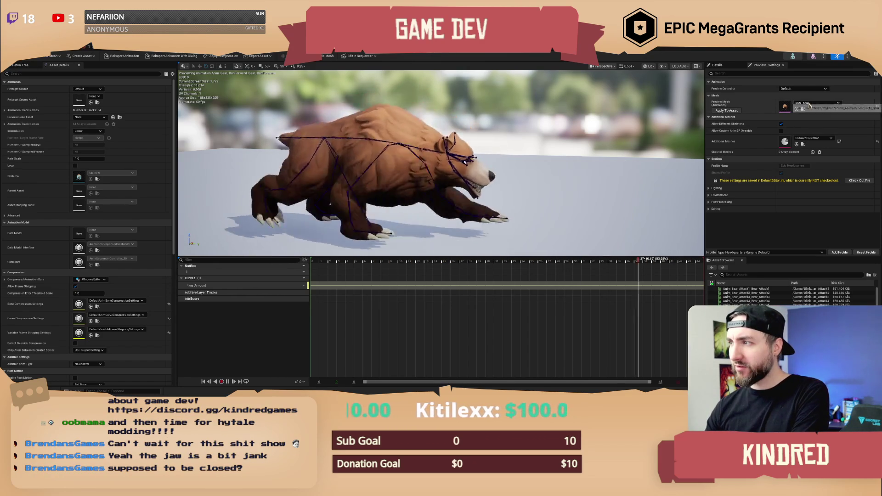
Preview the Attack6 and Eat animations on the bear.
{"action": "left_click", "coordinate": [744, 309]}
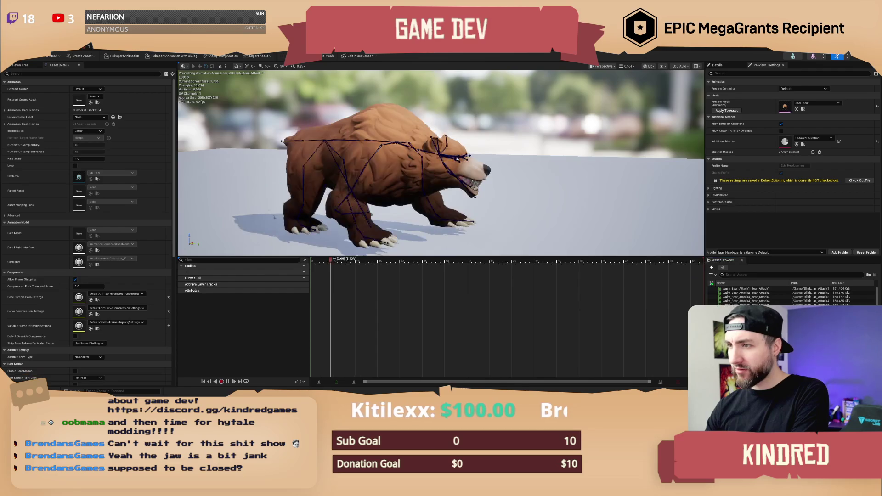
{"action": "scroll", "coordinate": [758, 303], "scroll_direction": "down", "scroll_amount": 3}
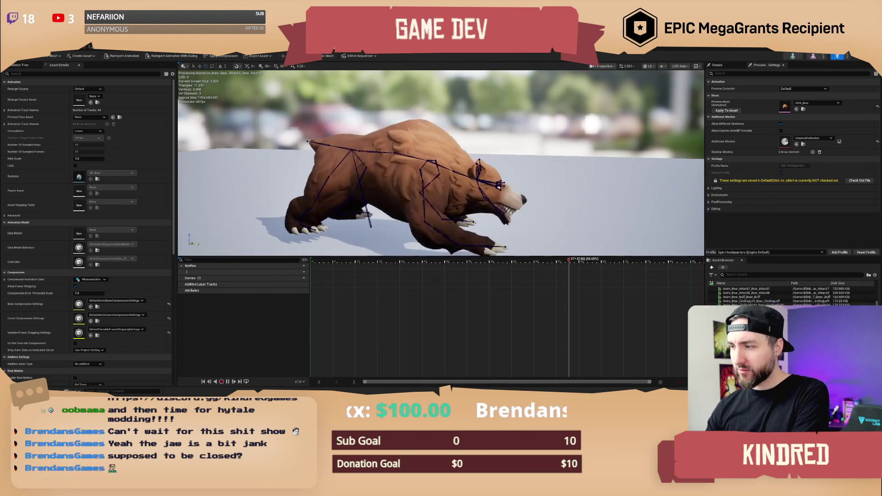
{"action": "left_click", "coordinate": [758, 304]}
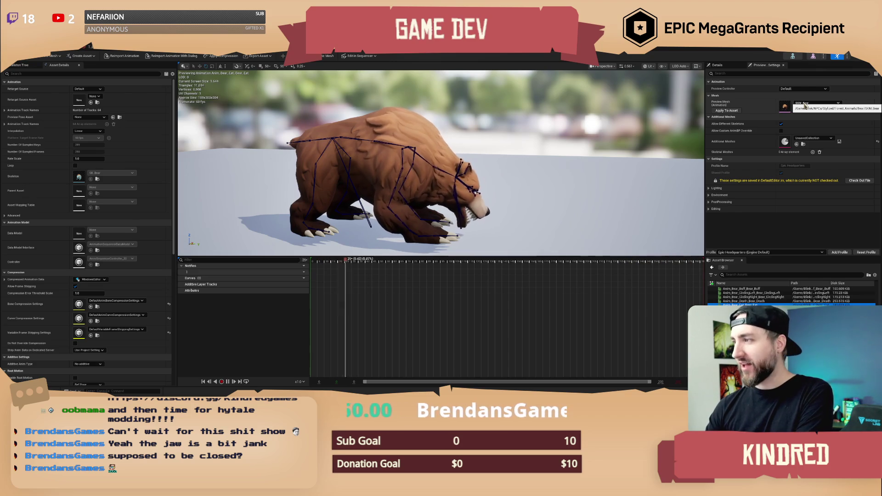
Set the preview mesh to the grey SK_Bear and preview the Idle animation.
{"action": "left_click", "coordinate": [805, 106]}
{"action": "left_click", "coordinate": [829, 165]}
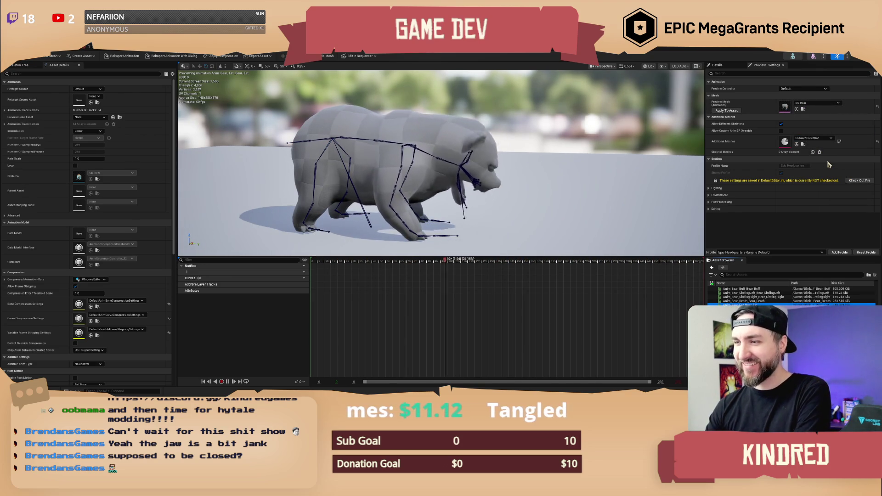
{"action": "left_click", "coordinate": [816, 103]}
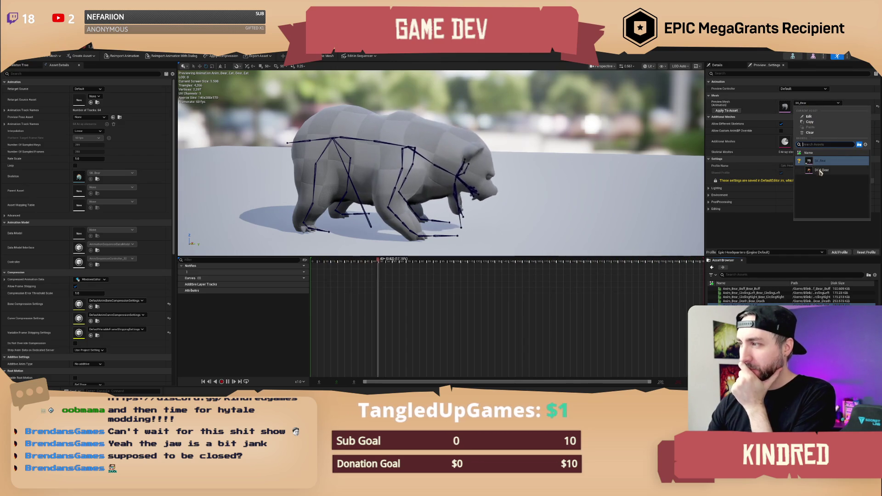
{"action": "left_click", "coordinate": [821, 171]}
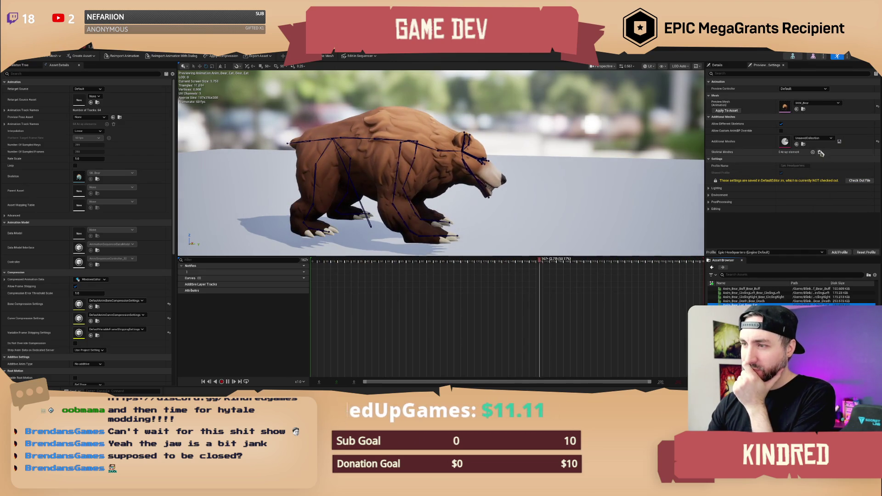
{"action": "left_click", "coordinate": [815, 103]}
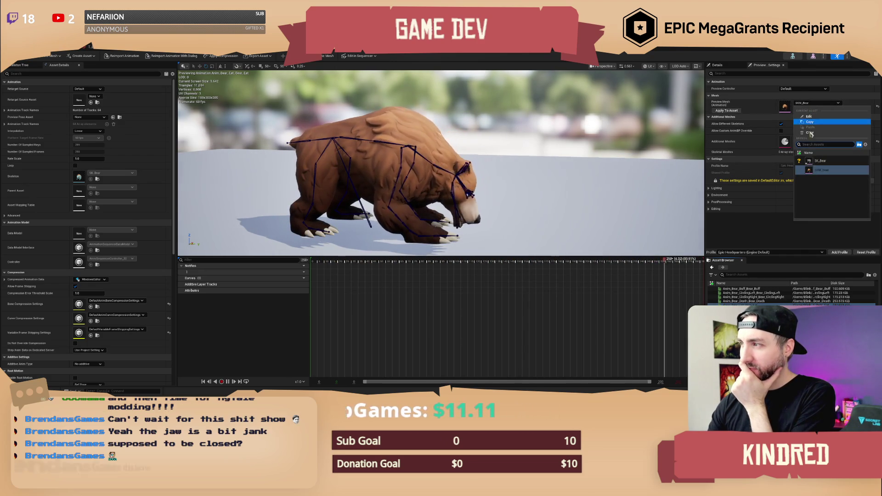
{"action": "left_click", "coordinate": [820, 162]}
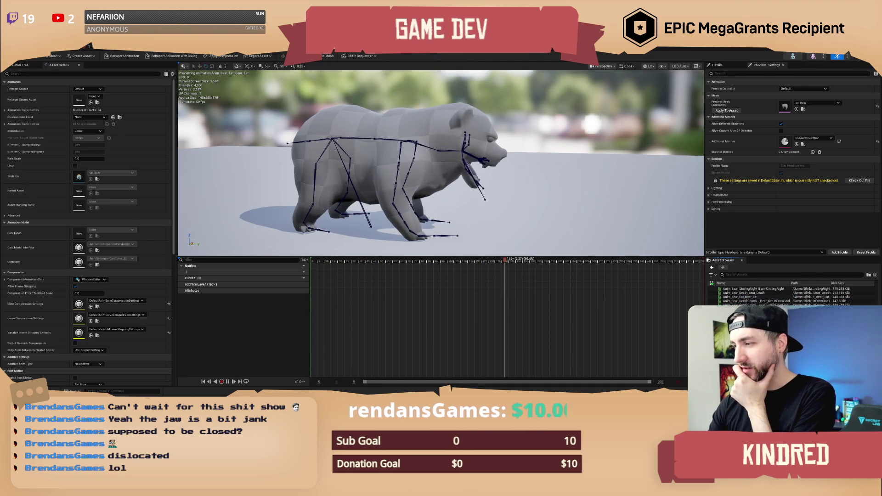
{"action": "left_click", "coordinate": [736, 317]}
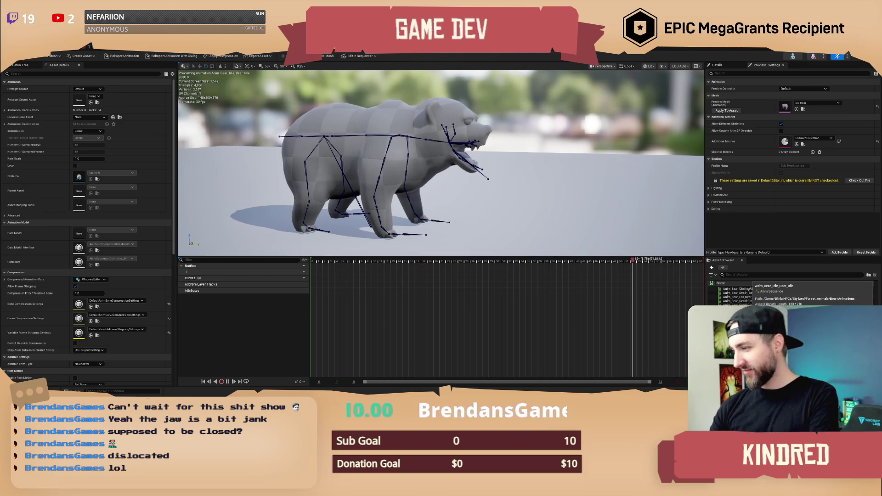
{"action": "double_click", "coordinate": [740, 308]}
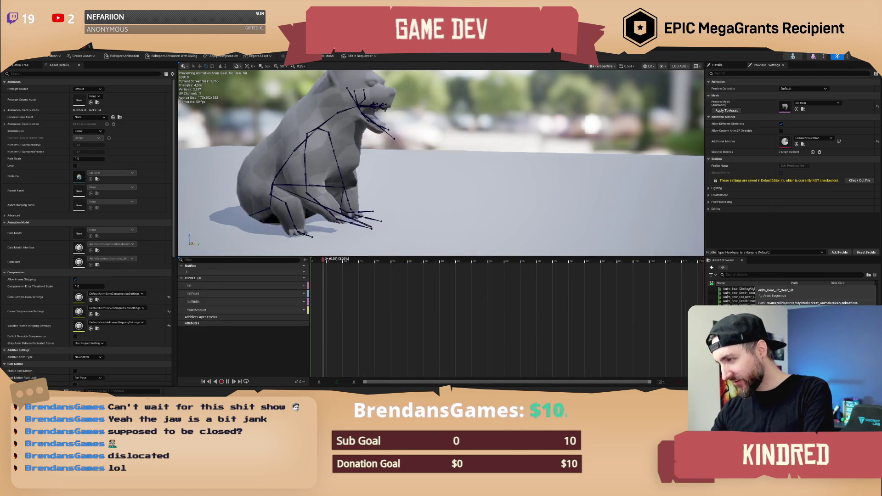
{"action": "mouse_move", "coordinate": [512, 179]}
{"action": "left_mouse_down"}
{"action": "mouse_move", "coordinate": [518, 212]}
{"action": "mouse_move", "coordinate": [496, 176]}
{"action": "mouse_move", "coordinate": [512, 176]}
{"action": "left_mouse_up"}
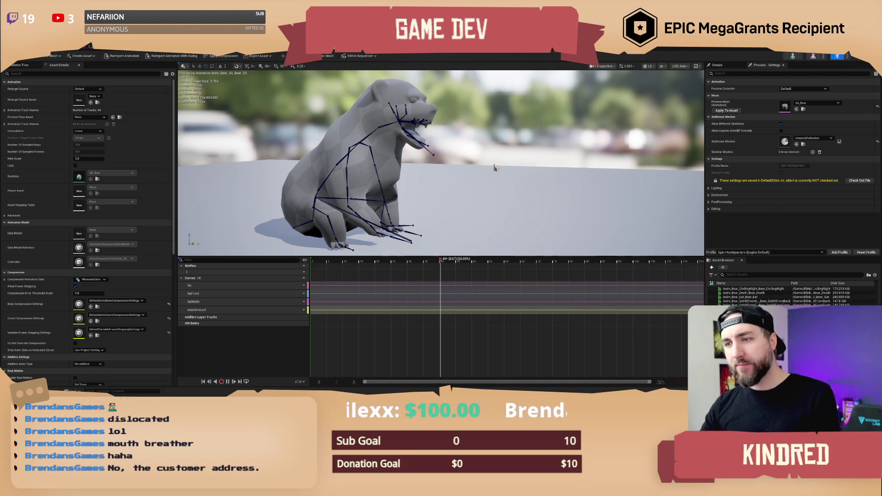
{"action": "mouse_move", "coordinate": [467, 168]}
{"action": "left_mouse_down"}
{"action": "mouse_move", "coordinate": [467, 128]}
{"action": "mouse_move", "coordinate": [418, 129]}
{"action": "mouse_move", "coordinate": [453, 120]}
{"action": "mouse_move", "coordinate": [431, 133]}
{"action": "mouse_move", "coordinate": [446, 138]}
{"action": "mouse_move", "coordinate": [462, 170]}
{"action": "left_mouse_up"}
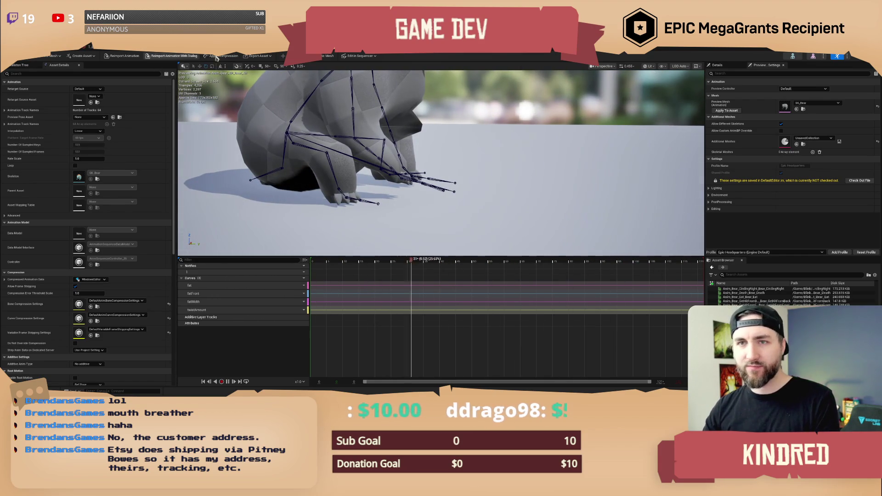
Set the Preview Mesh to the textured SKM_Bear and look closely at the bear's head.
{"action": "left_click", "coordinate": [810, 103]}
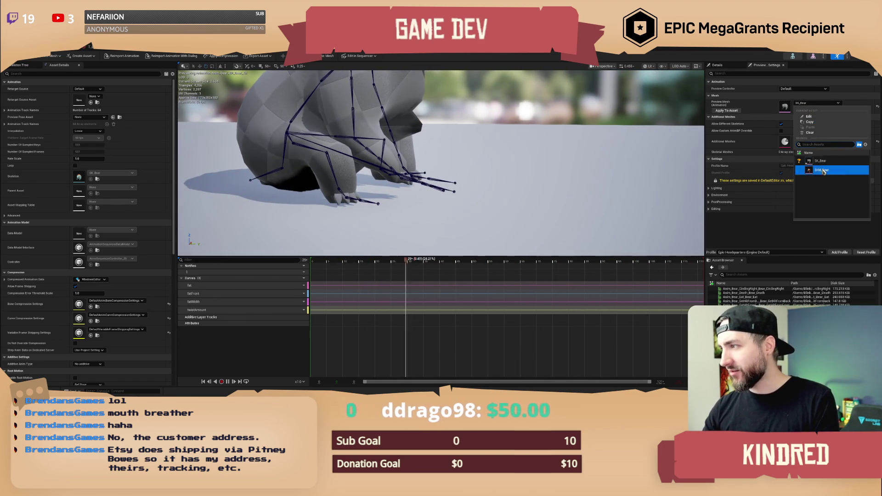
{"action": "left_click", "coordinate": [822, 170]}
{"action": "mouse_move", "coordinate": [470, 175]}
{"action": "left_mouse_down"}
{"action": "mouse_move", "coordinate": [460, 175]}
{"action": "mouse_move", "coordinate": [470, 176]}
{"action": "mouse_move", "coordinate": [464, 182]}
{"action": "mouse_move", "coordinate": [460, 170]}
{"action": "mouse_move", "coordinate": [468, 189]}
{"action": "left_mouse_up"}
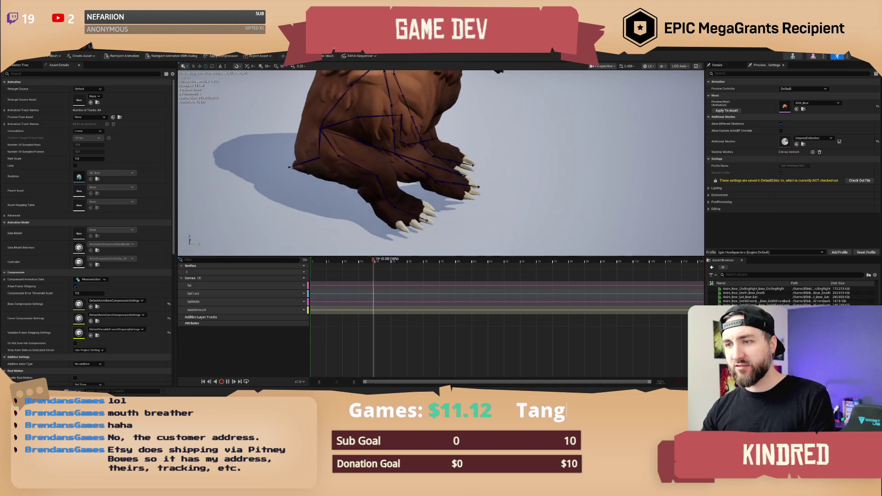
{"action": "left_click_drag", "start_coordinate": [469, 190], "coordinate": [464, 188]}
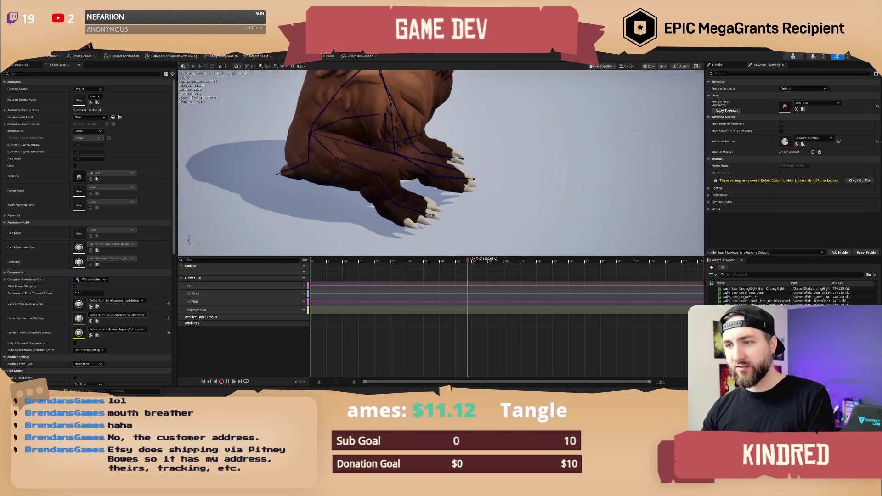
Switch the Preview Mesh to the grey SK_Bear and frame the front paws close up.
{"action": "left_click", "coordinate": [814, 103]}
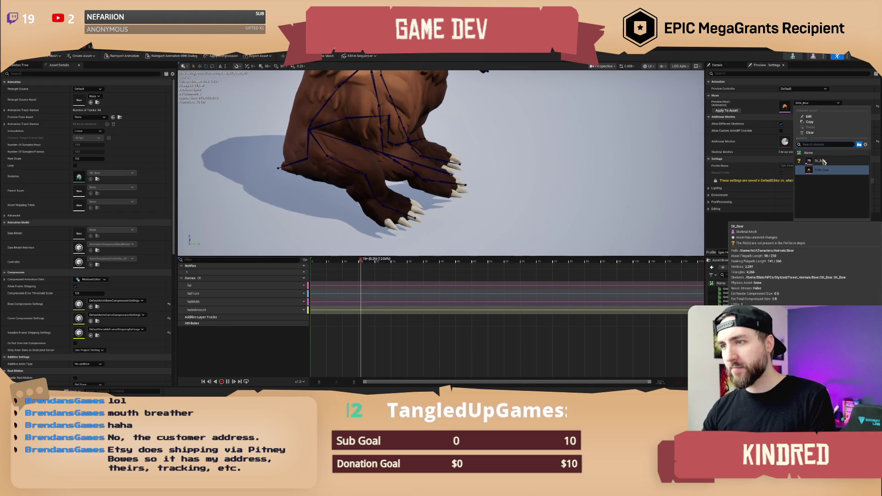
{"action": "mouse_move", "coordinate": [459, 193]}
{"action": "left_mouse_down"}
{"action": "mouse_move", "coordinate": [460, 161]}
{"action": "mouse_move", "coordinate": [480, 156]}
{"action": "left_mouse_up"}
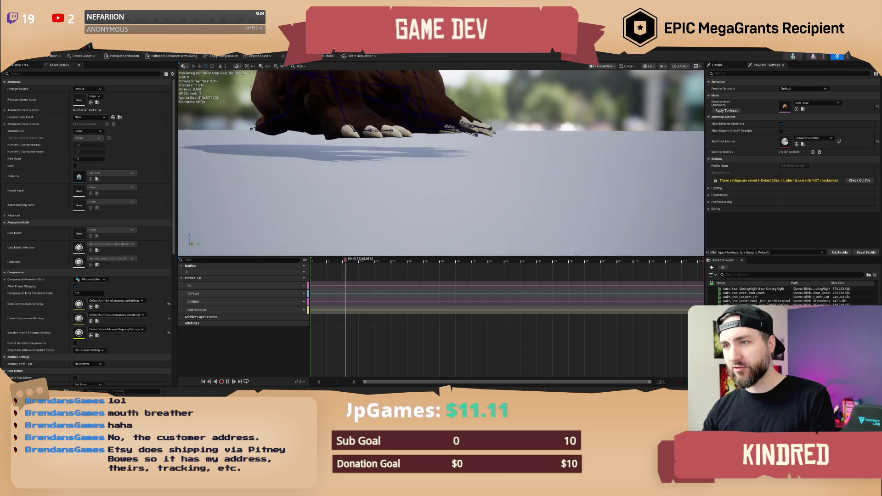
{"action": "left_click", "coordinate": [816, 103]}
{"action": "left_click", "coordinate": [822, 163]}
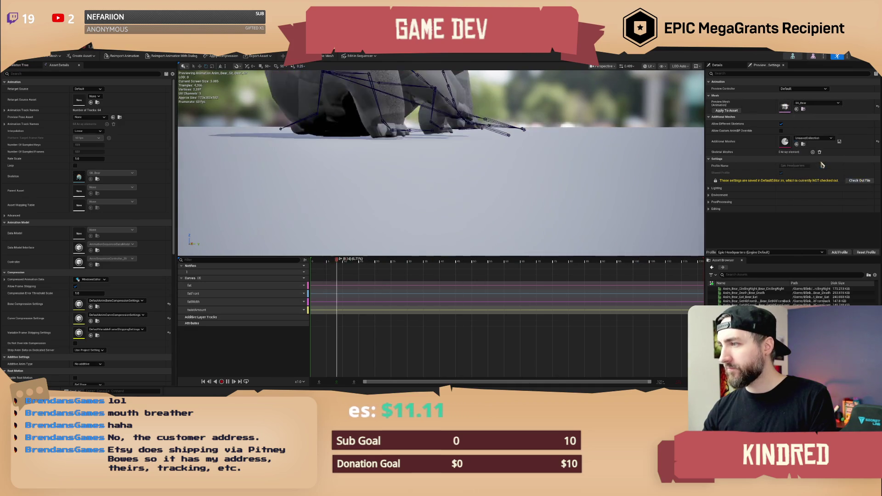
{"action": "mouse_move", "coordinate": [475, 148]}
{"action": "left_mouse_down"}
{"action": "mouse_move", "coordinate": [475, 124]}
{"action": "mouse_move", "coordinate": [475, 147]}
{"action": "left_mouse_up"}
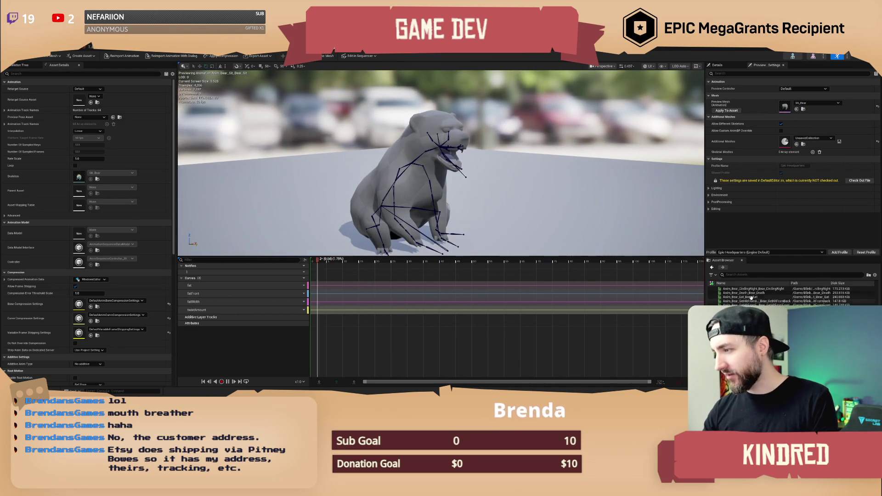
Preview the Anim_Bear_Death animation from the Asset Browser on the grey bear.
{"action": "left_click", "coordinate": [745, 293]}
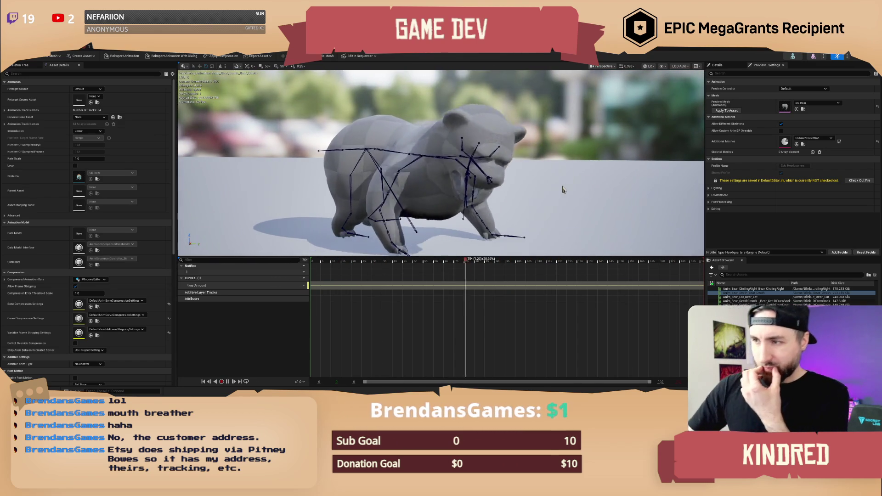
{"action": "scroll", "coordinate": [760, 293], "scroll_direction": "up", "scroll_amount": 2}
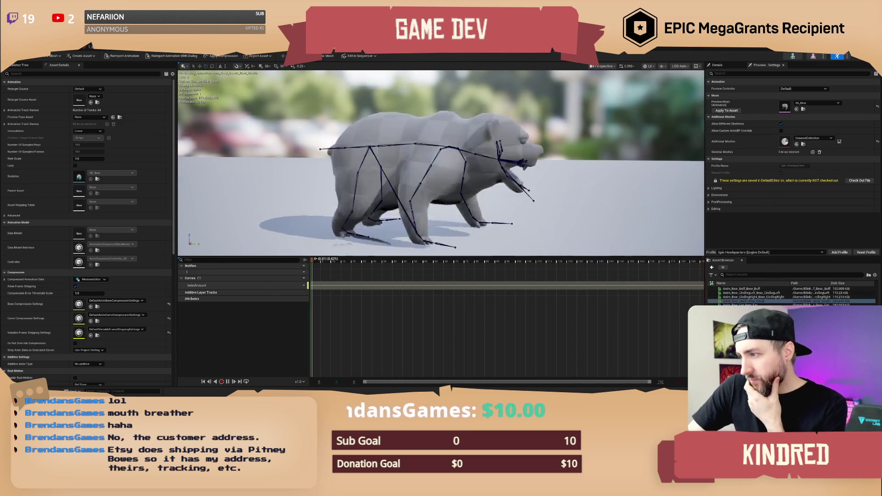
{"action": "mouse_move", "coordinate": [763, 311]}
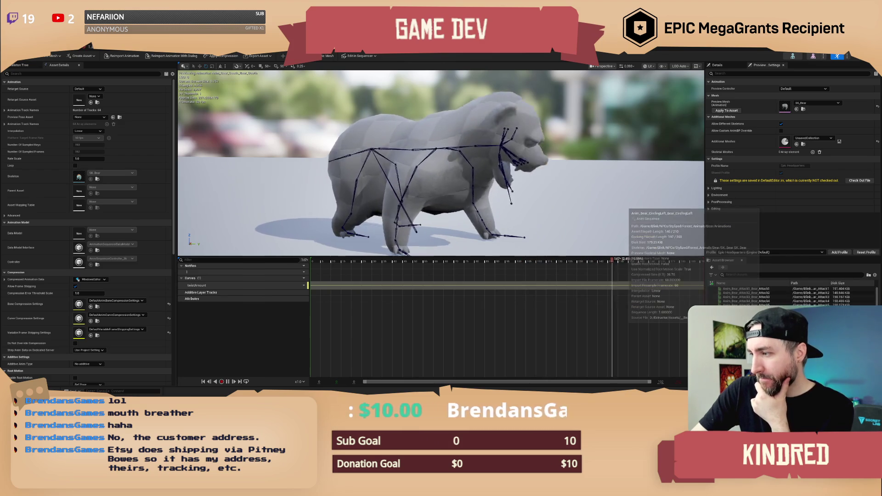
Back in Maya, select the Jaw_M joint and rotate it upward to close the mouth.
{"action": "key", "text": "alt+Tab"}
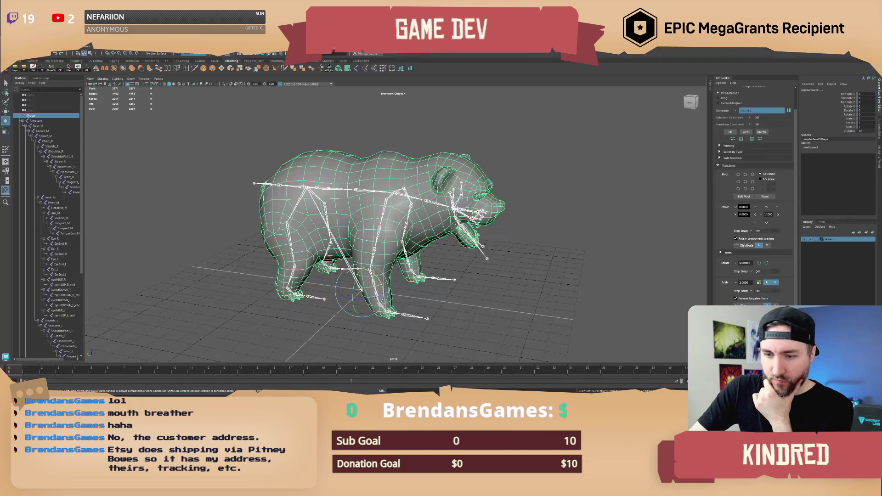
{"action": "left_click", "coordinate": [462, 251]}
{"action": "scroll", "coordinate": [462, 250], "scroll_direction": "up", "scroll_amount": 5}
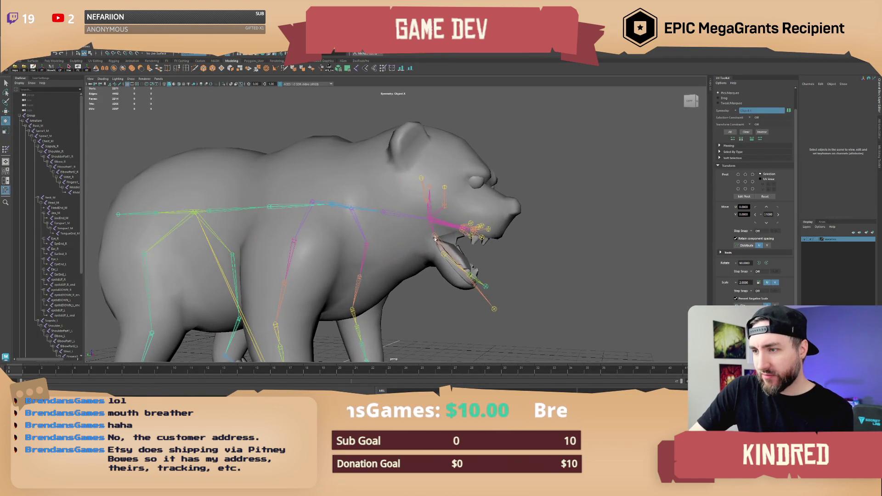
{"action": "left_click", "coordinate": [435, 239]}
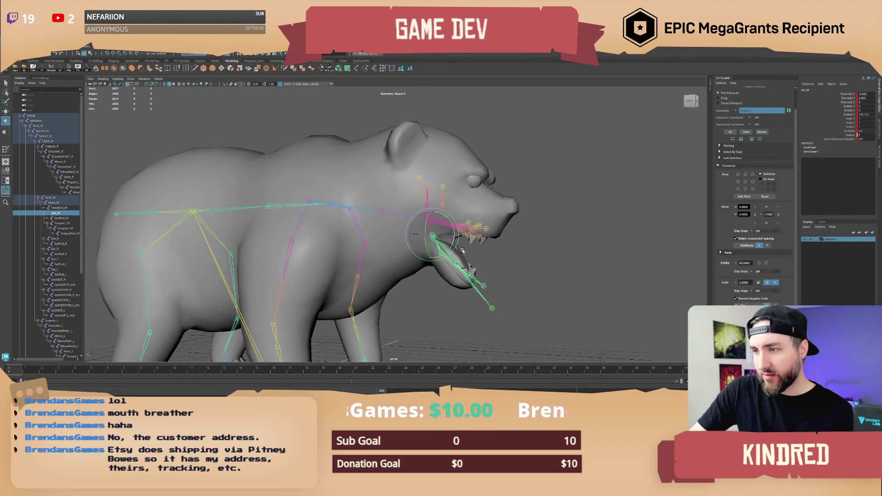
{"action": "left_click_drag", "start_coordinate": [434, 238], "coordinate": [439, 231], "text": "alt"}
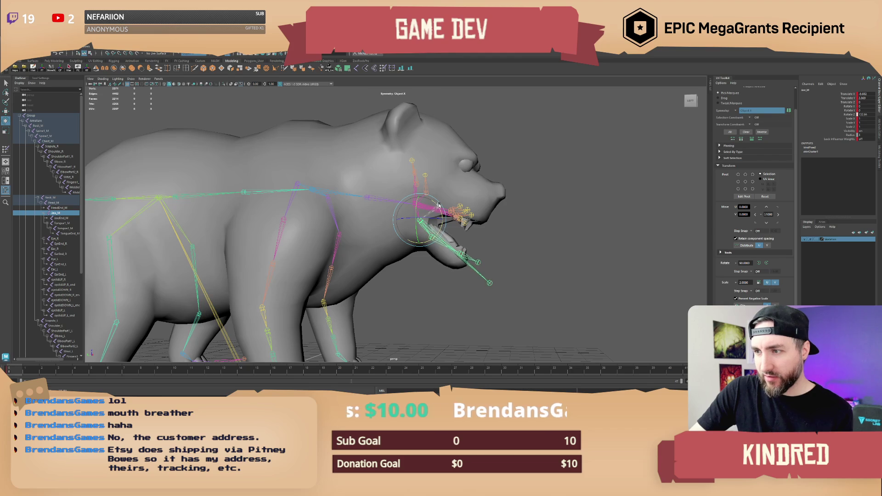
{"action": "left_click_drag", "start_coordinate": [439, 195], "coordinate": [433, 179]}
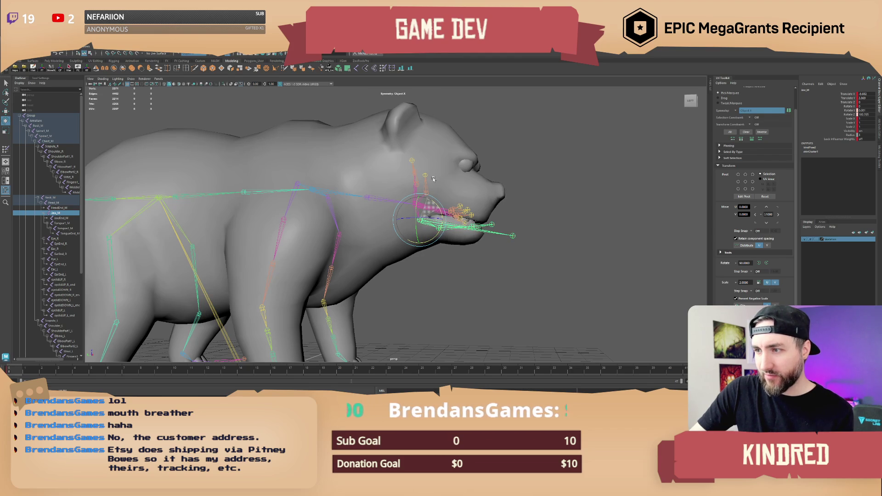
Deselect the jaw, view the bear from three-quarters, and select the whole rig Group node.
{"action": "left_click", "coordinate": [452, 276]}
{"action": "scroll", "coordinate": [453, 275], "scroll_direction": "down", "scroll_amount": 3}
{"action": "mouse_move", "coordinate": [452, 275]}
{"action": "left_mouse_down", "text": "alt"}
{"action": "mouse_move", "coordinate": [420, 281]}
{"action": "mouse_move", "coordinate": [445, 274]}
{"action": "left_mouse_up", "text": "alt"}
{"action": "scroll", "coordinate": [409, 274], "scroll_direction": "up", "scroll_amount": 3}
{"action": "left_click", "coordinate": [41, 116]}
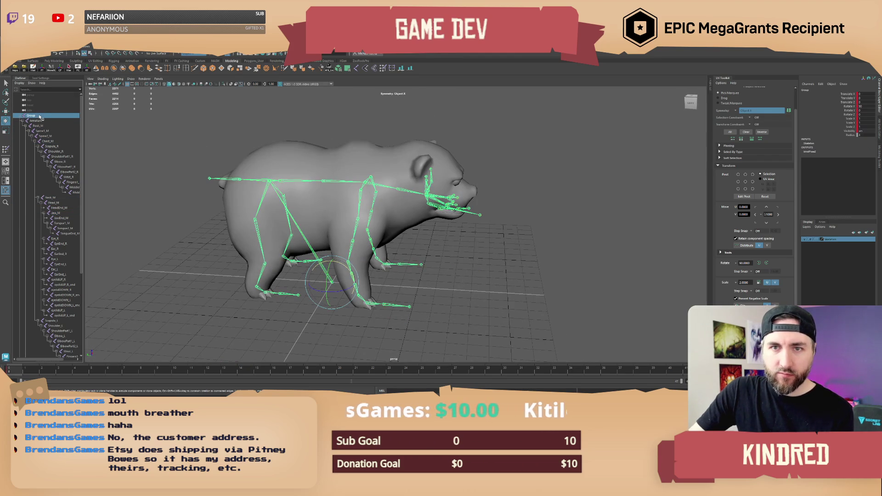
Export the selected closed-jaw bear rig to a new FBX file under an edited file name.
{"action": "key", "text": "ctrl+alt+e"}
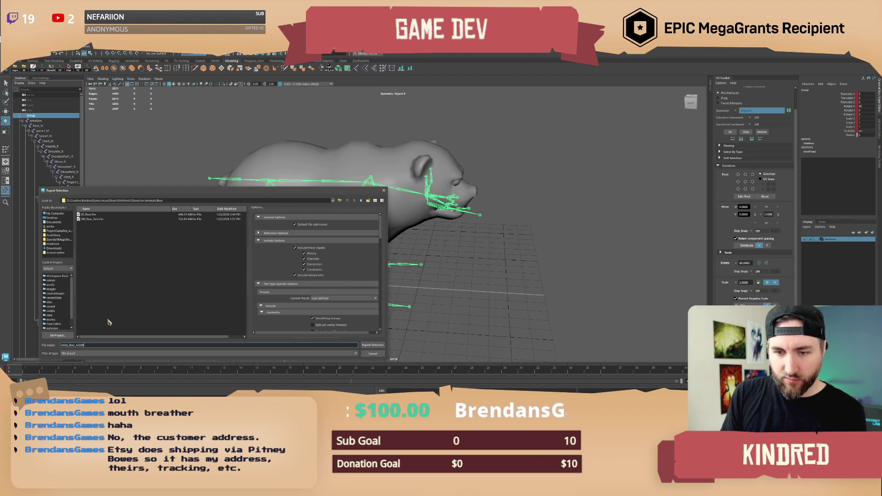
{"action": "key", "text": "BackSpace"}
{"action": "key", "text": "BackSpace"}
{"action": "type", "text": "_Overalls"}
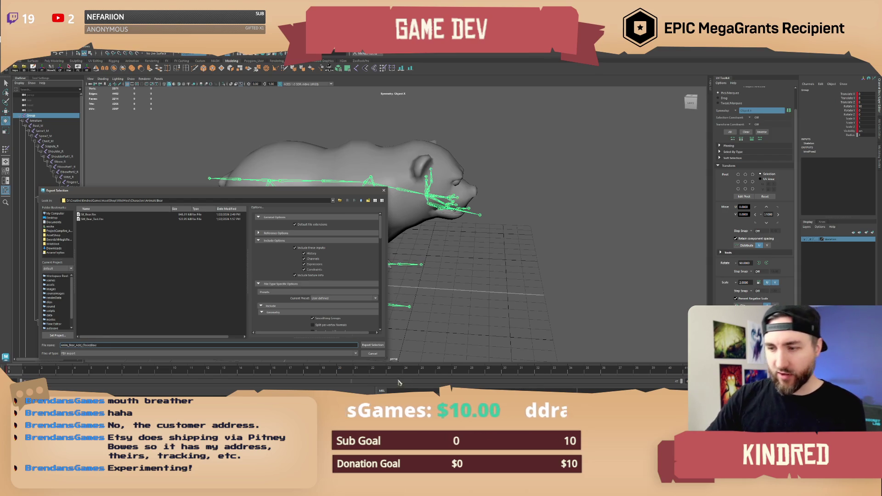
{"action": "left_click", "coordinate": [372, 346]}
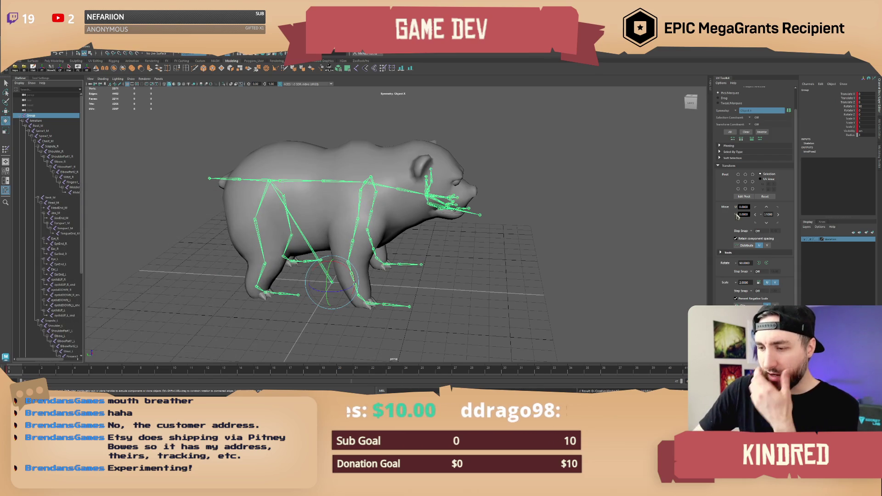